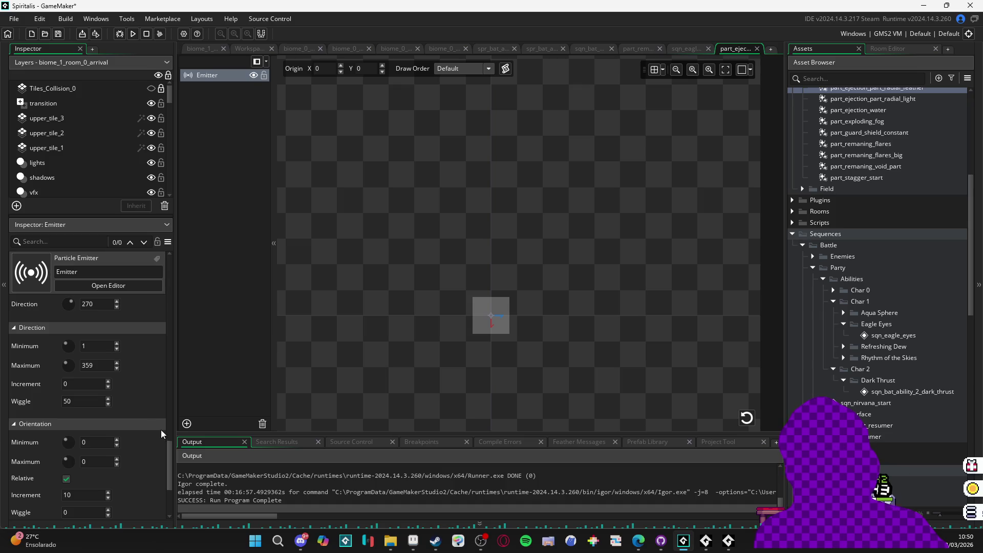
# Step: Change the feather emitter's orientation increment from 10 to 5
pyautogui.scroll(-1, 155, 424)
pyautogui.click(85, 454)
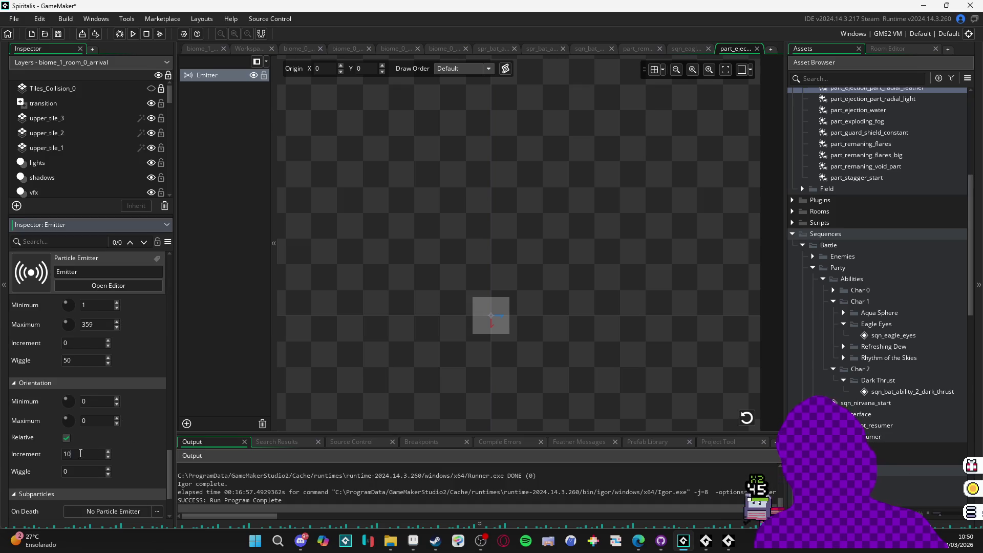
pyautogui.press('BackSpace')
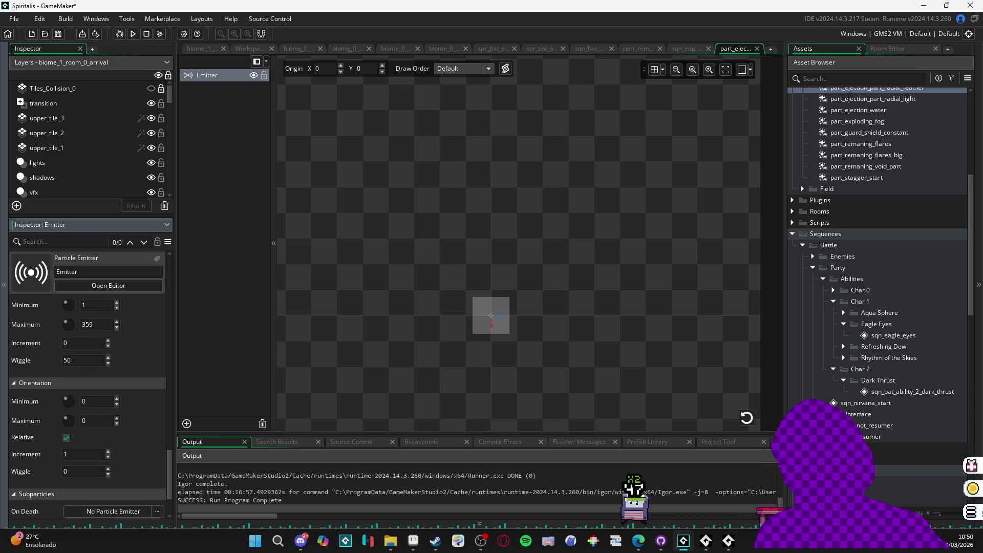
pyautogui.press('BackSpace')
pyautogui.write('5')
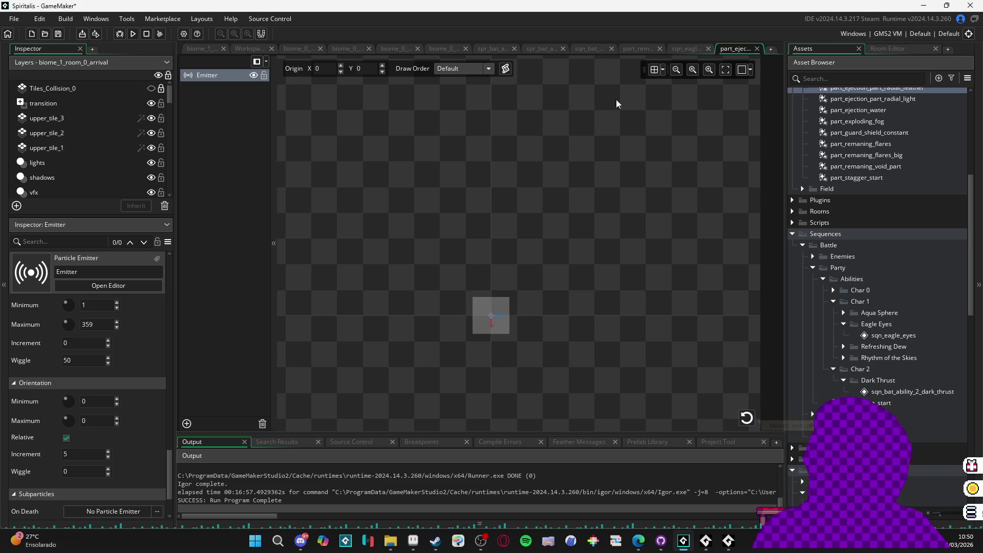
pyautogui.click(681, 50)
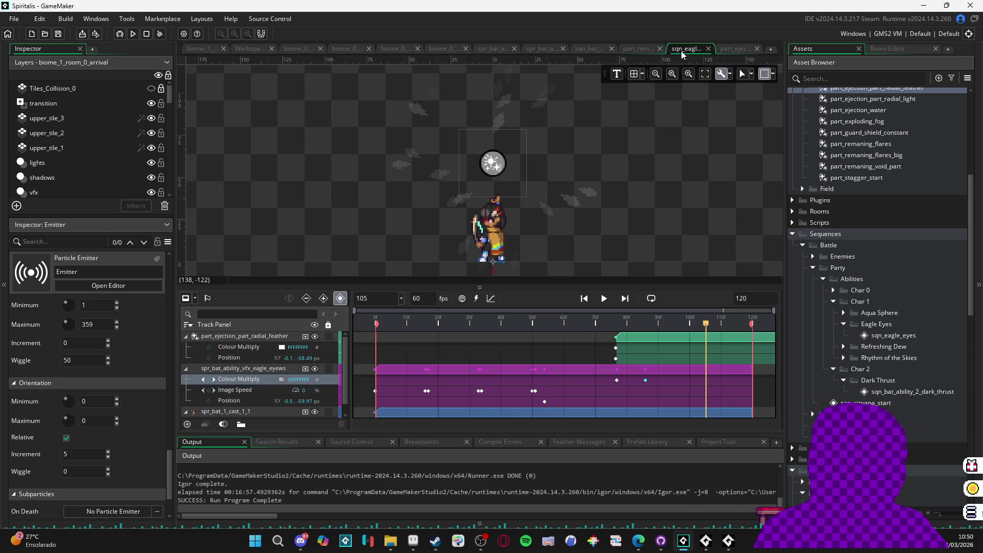
# Step: Preview the sqn_eagle_eyes sequence and extend its length from 120 to 180 frames
pyautogui.click(606, 300)
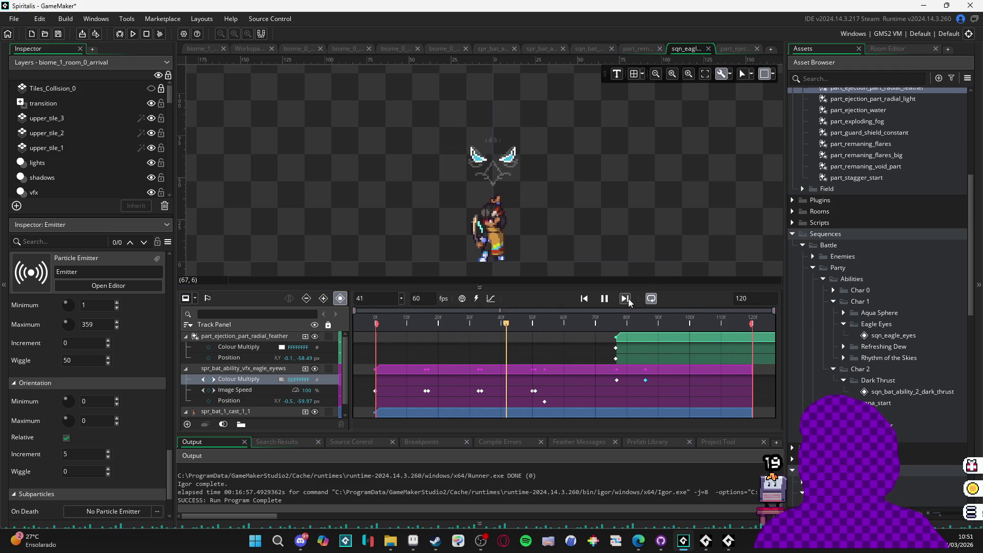
pyautogui.click(606, 299)
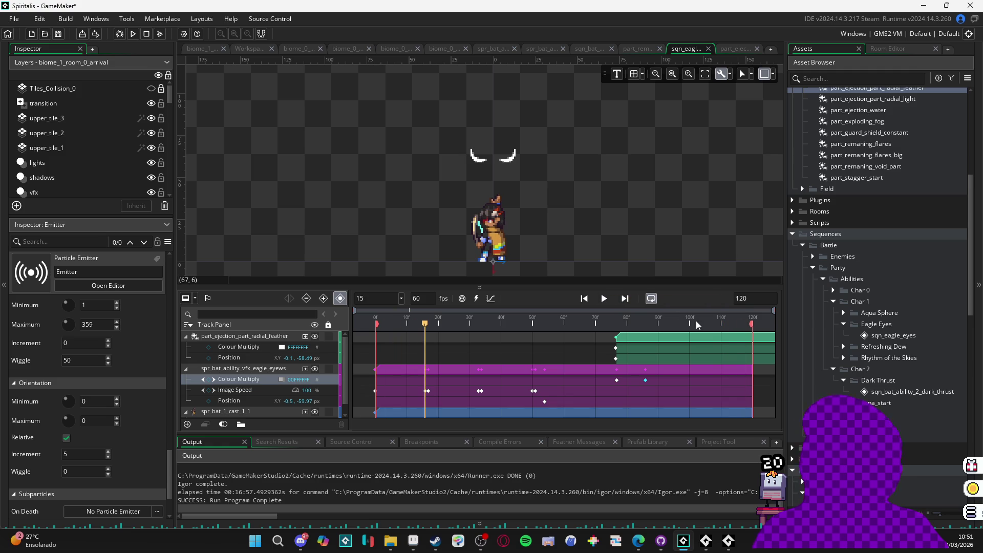
pyautogui.write('180')
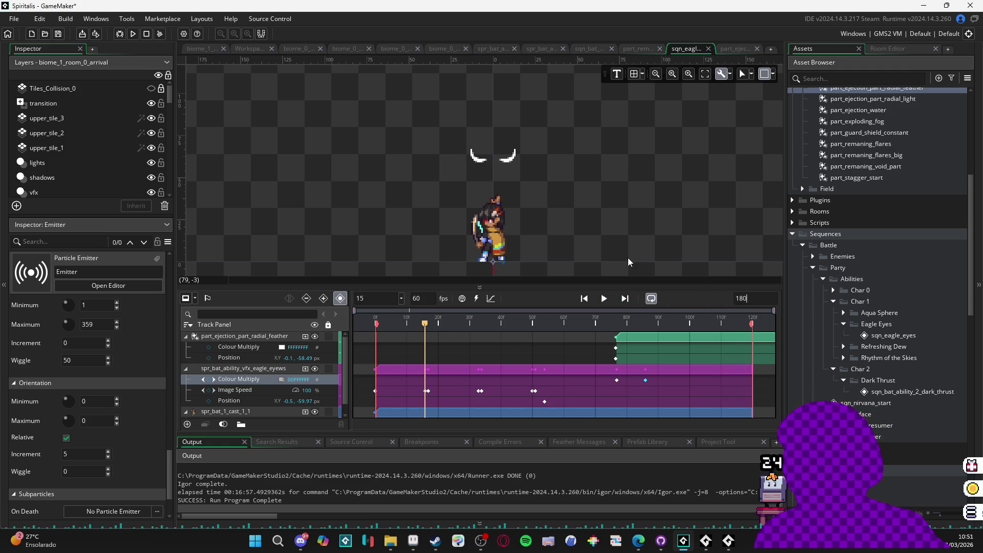
pyautogui.press('space')
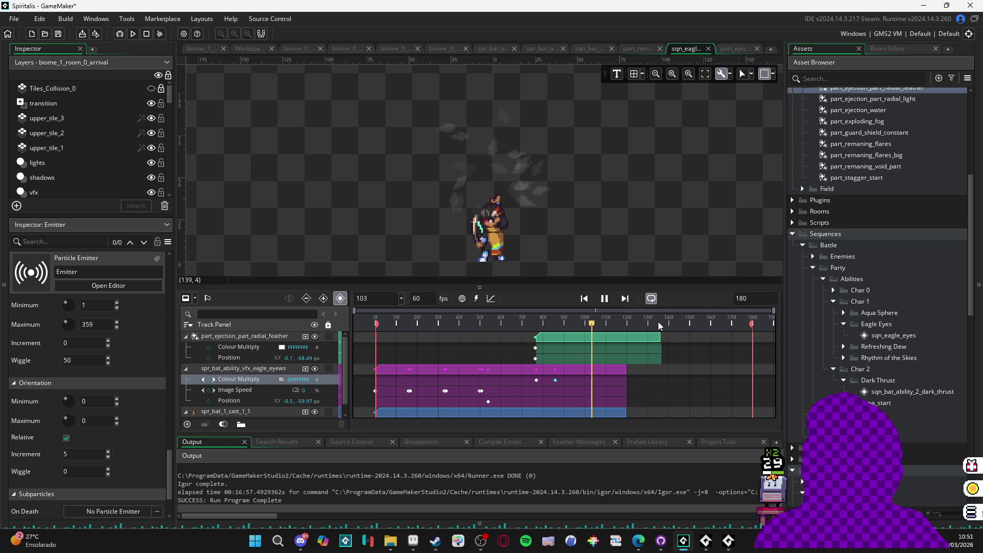
pyautogui.press('space')
pyautogui.click(618, 368)
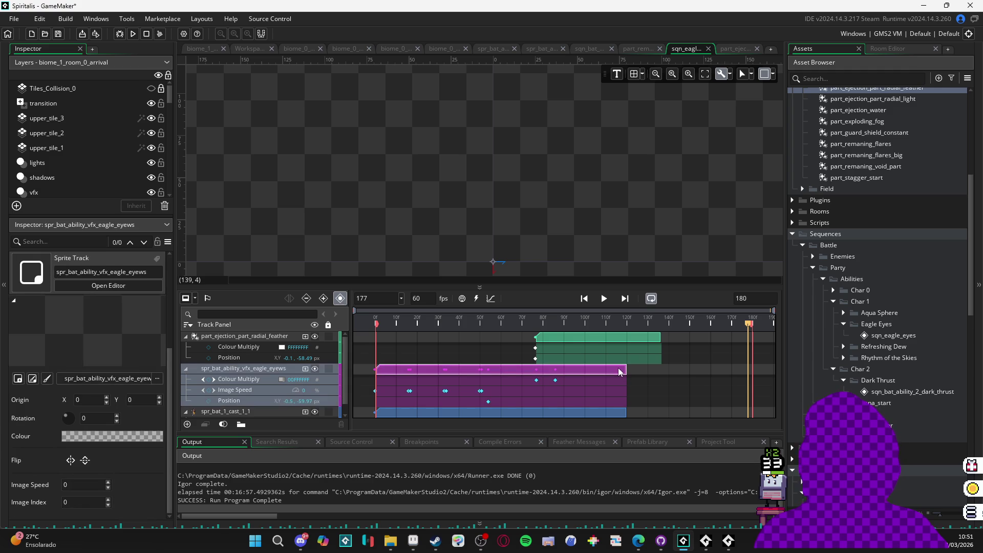
# Step: Stretch the spr_bat_1_cast_1_1 clip to the end of the 180-frame sequence
pyautogui.click(623, 414)
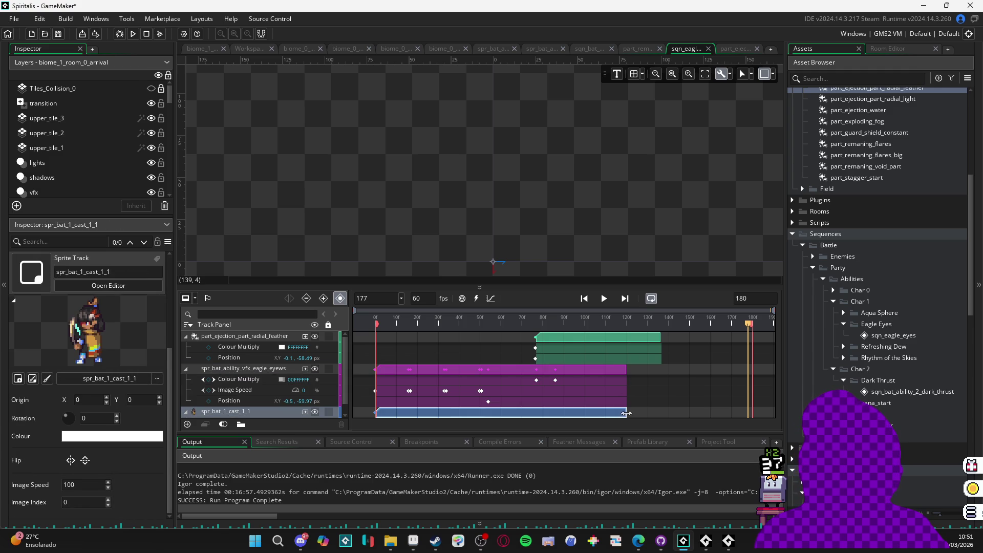
pyautogui.moveTo(626, 413); pyautogui.dragTo(749, 425)
pyautogui.press('Home')
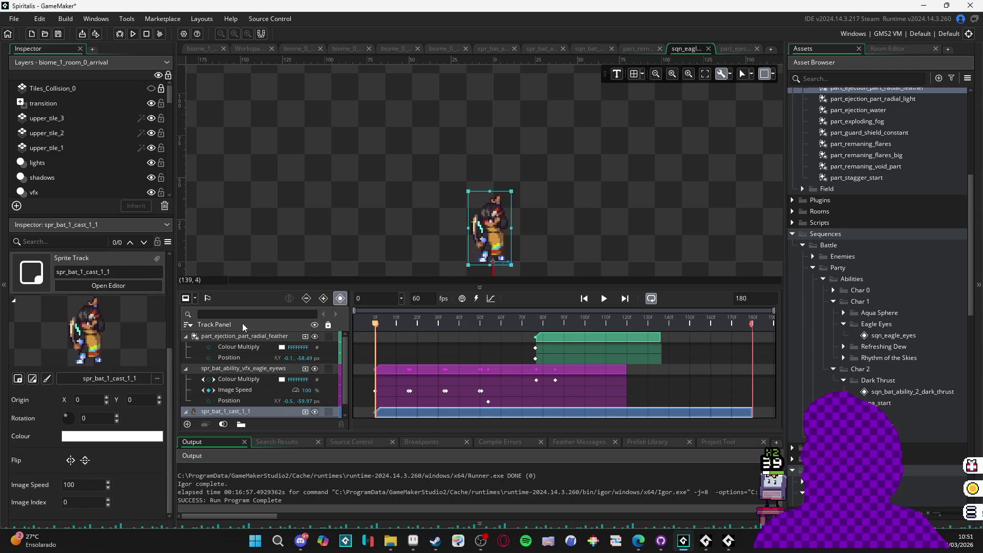
pyautogui.click(659, 247)
# Step: Play the sequence from the start and check frames 99–130 of the longer clip
pyautogui.click(604, 298)
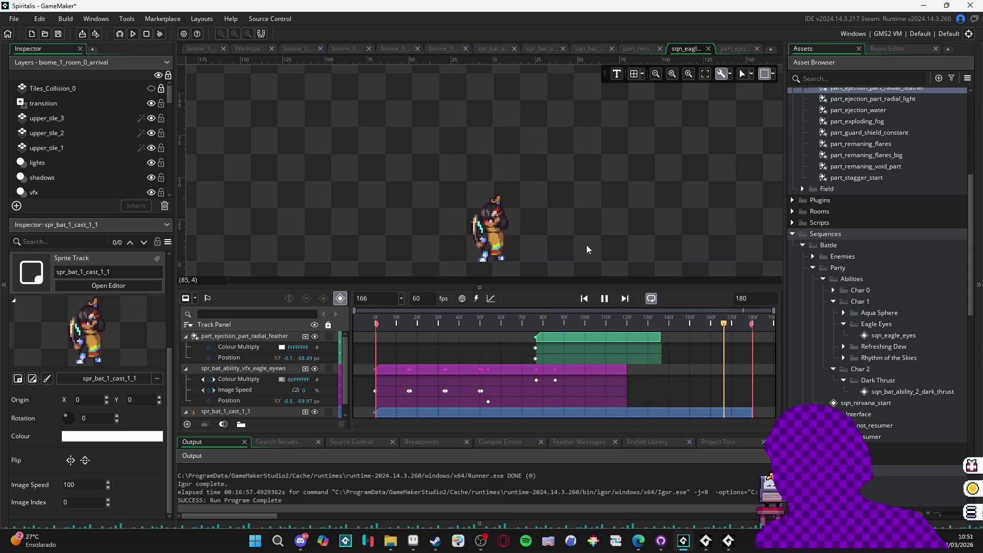
pyautogui.click(586, 324)
pyautogui.press('space')
pyautogui.press('space')
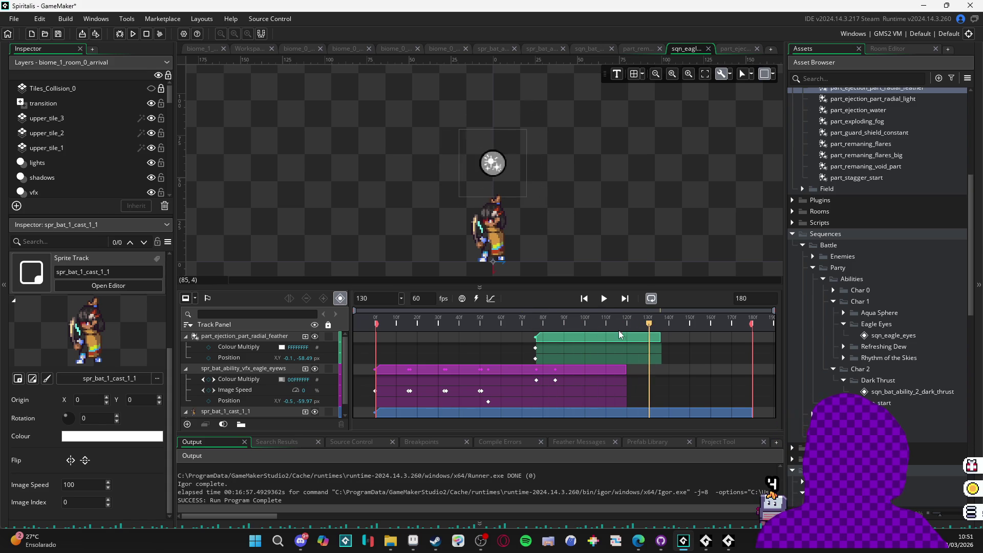
pyautogui.press('space')
pyautogui.press('space')
pyautogui.click(660, 337)
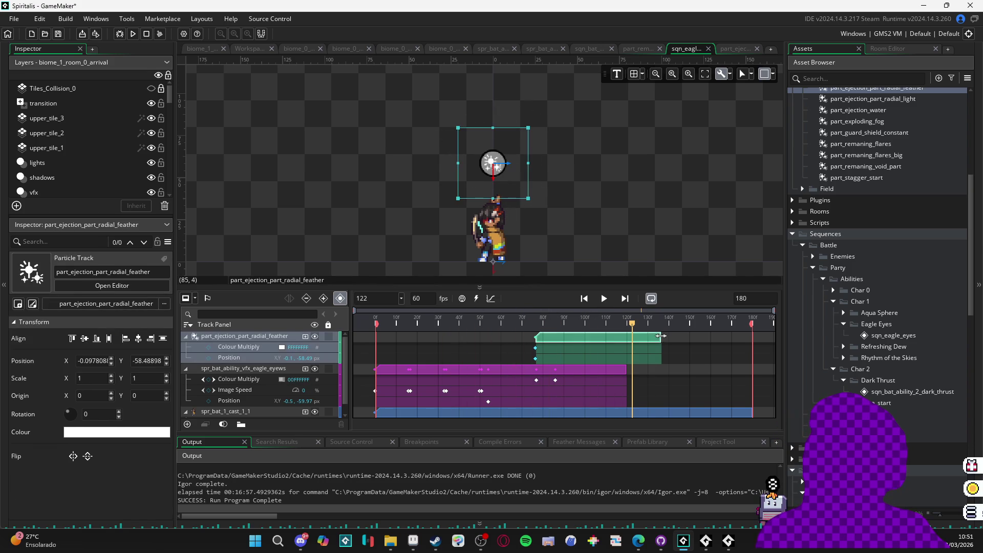
# Step: Move the playhead to frame 23 and preview the trimmed radial feather particle clip
pyautogui.click(425, 318)
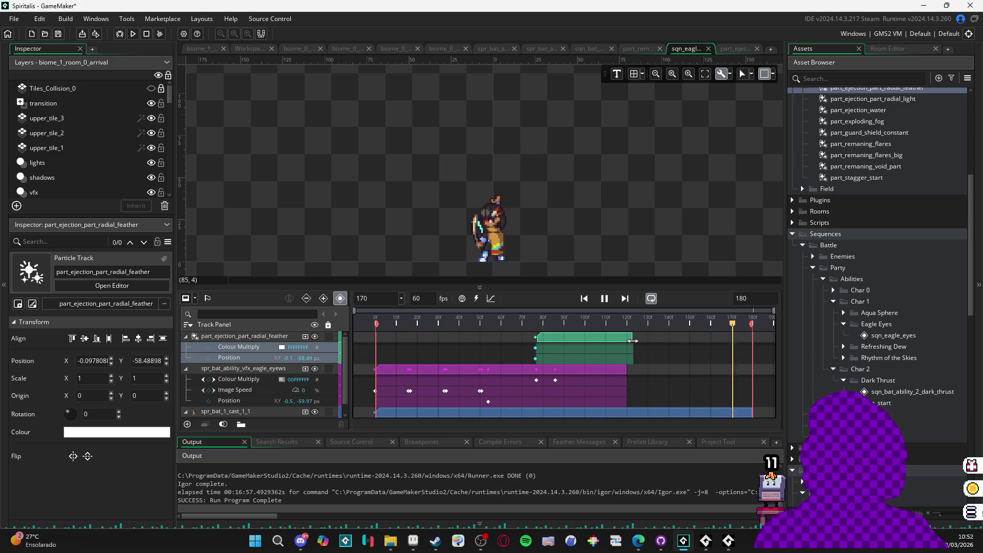
pyautogui.press('space')
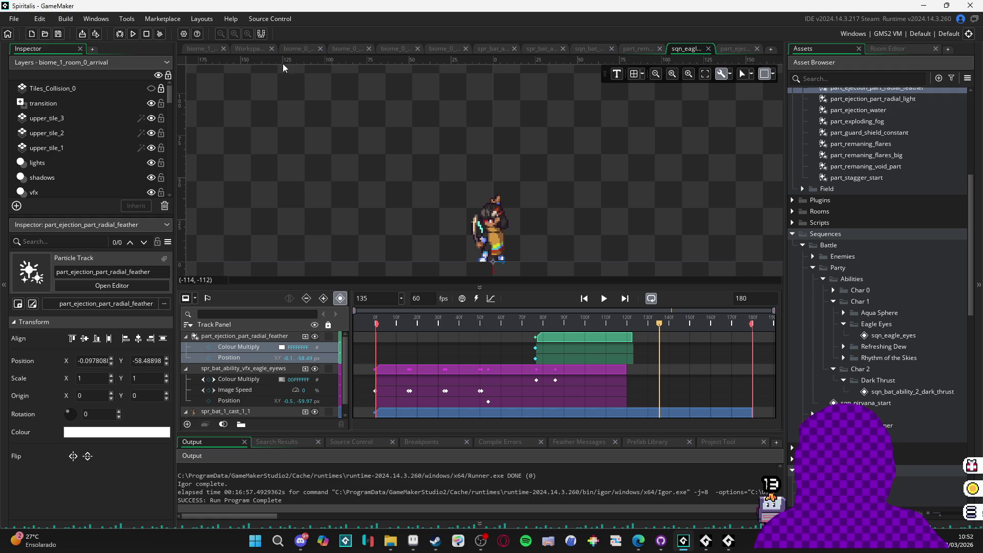
# Step: Place sqn_eagle_eyes on the transition layer of biome_1_room_0_arrival, then run the game with F5
pyautogui.click(192, 50)
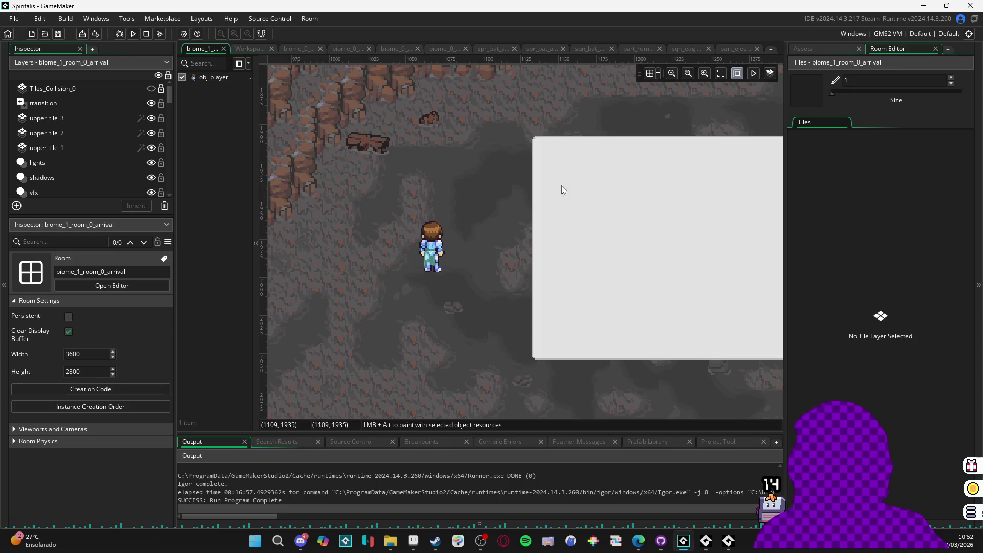
pyautogui.click(838, 49)
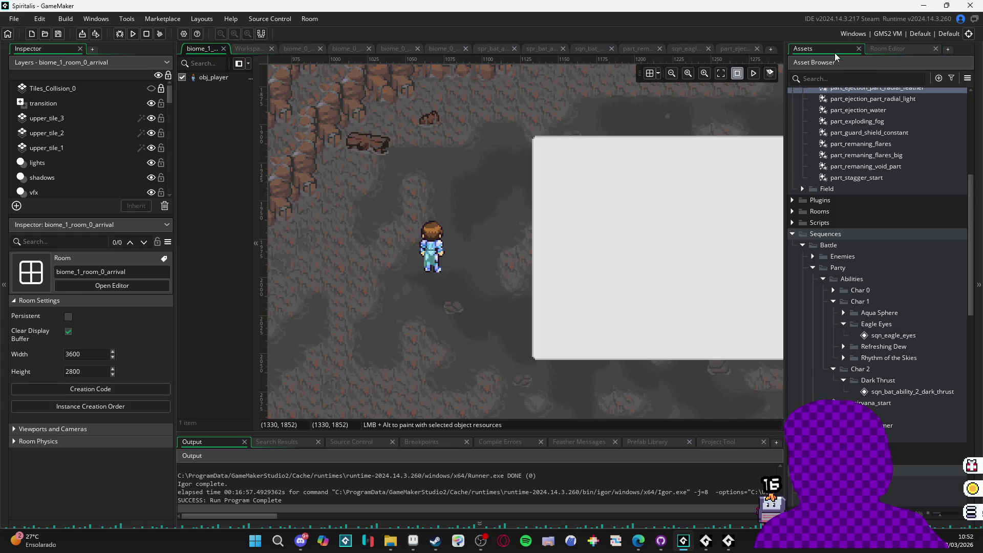
pyautogui.click(894, 335)
pyautogui.scroll(-2, 435, 312)
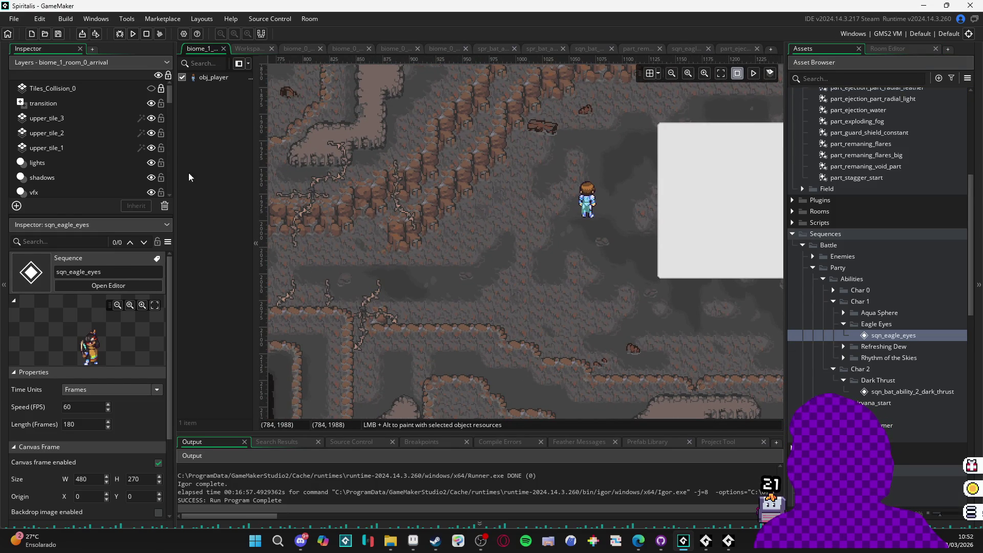
pyautogui.click(77, 102)
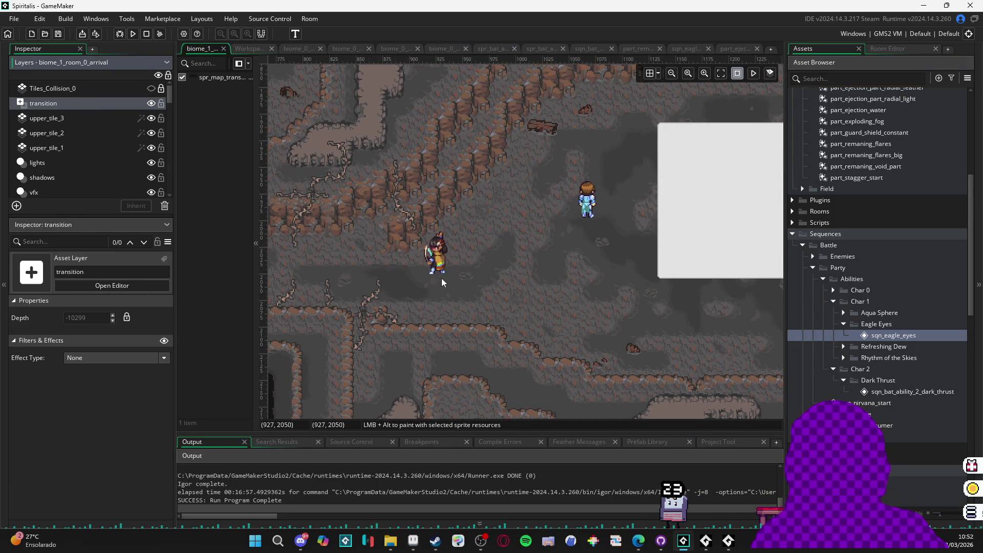
pyautogui.click(493, 293)
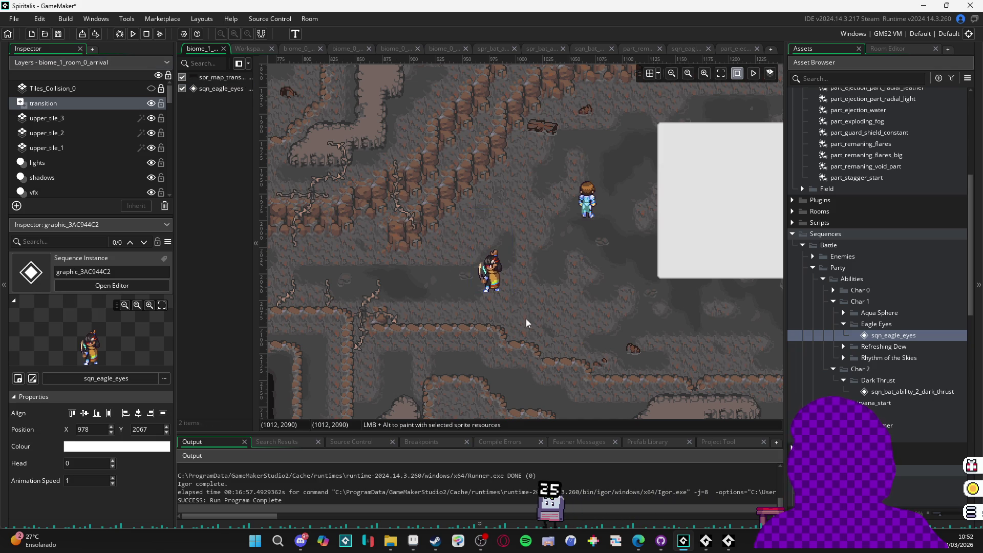
pyautogui.press('F5')
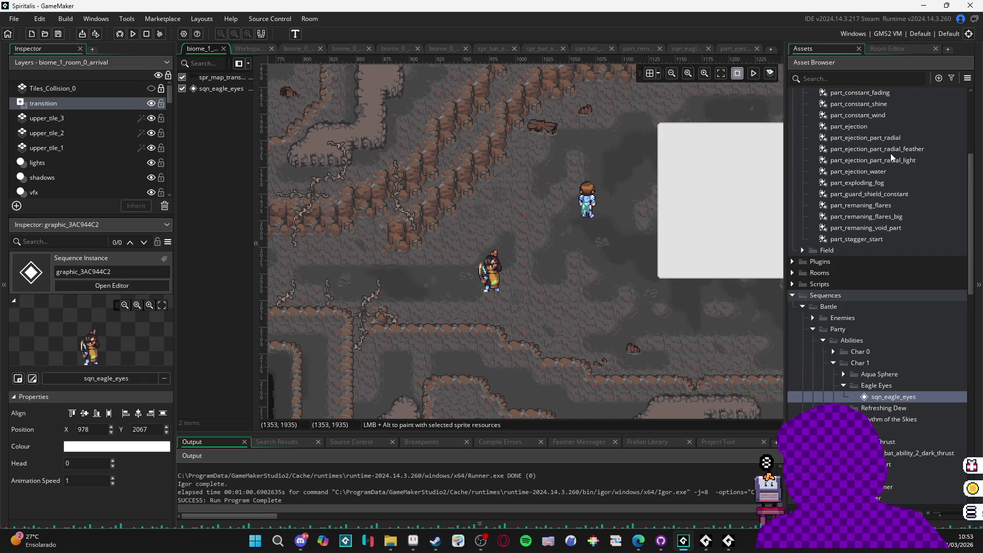
# Step: Browse the particle system assets and open part_remaning_void_part in its editor
pyautogui.click(902, 138)
pyautogui.click(892, 149)
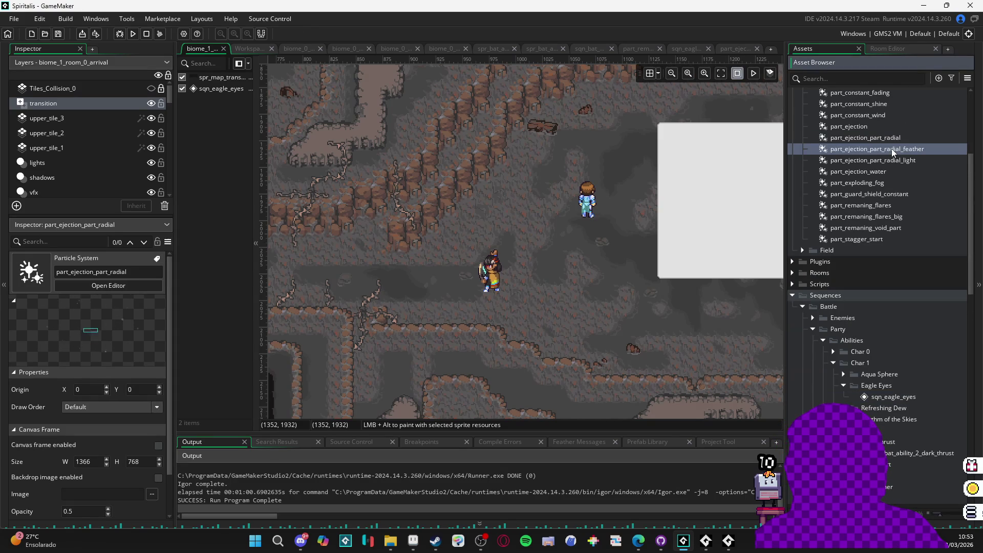
pyautogui.click(876, 196)
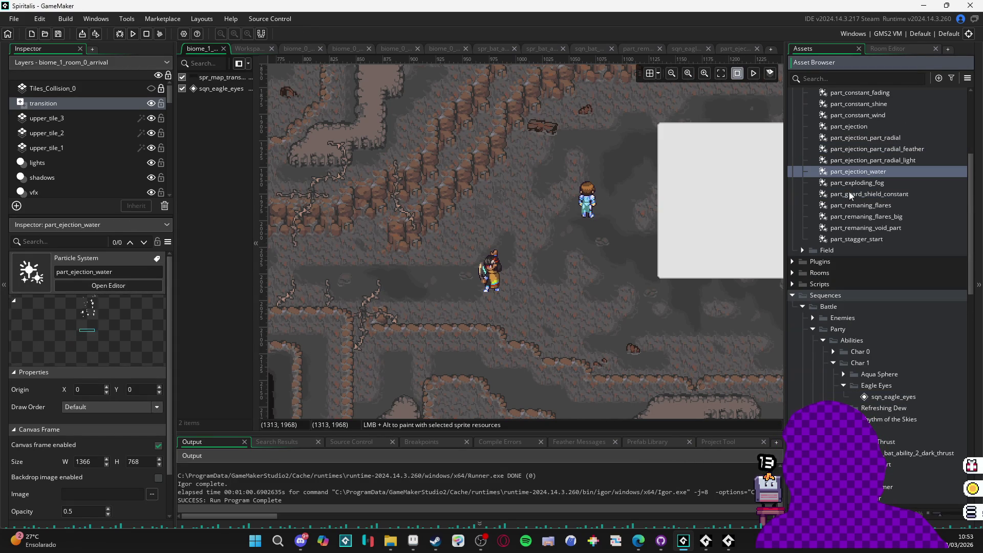
pyautogui.click(850, 206)
pyautogui.click(857, 217)
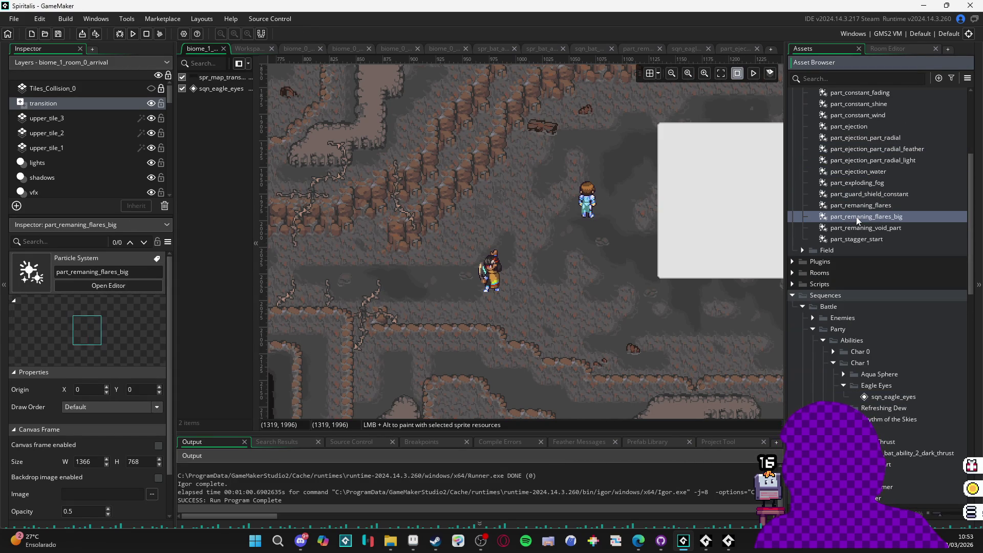
pyautogui.click(856, 228)
pyautogui.click(859, 250)
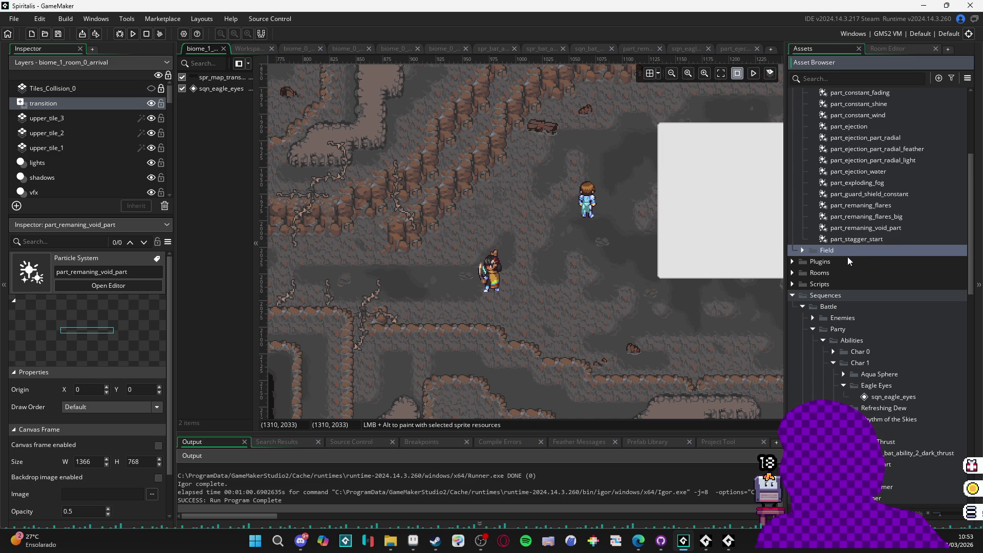
pyautogui.click(864, 230)
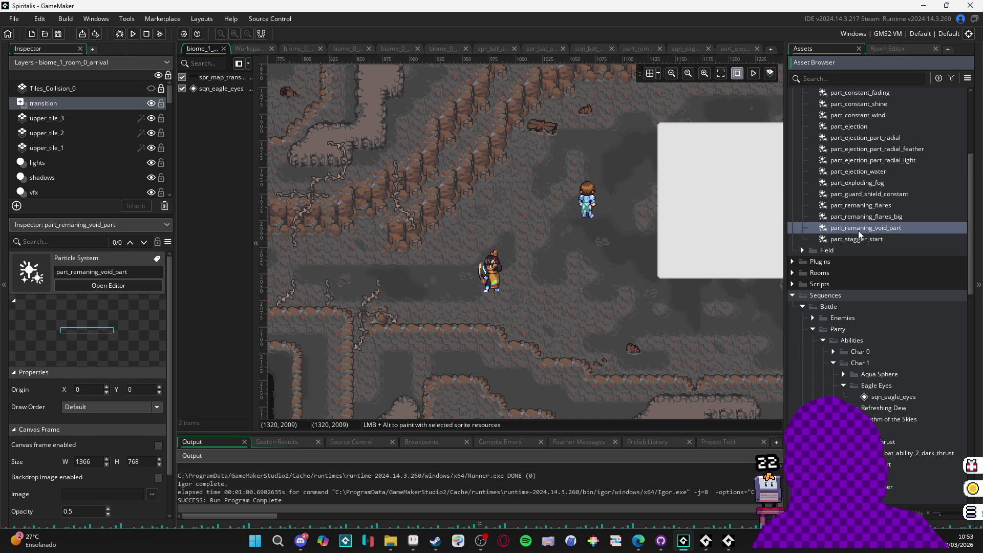
pyautogui.doubleClick(859, 229)
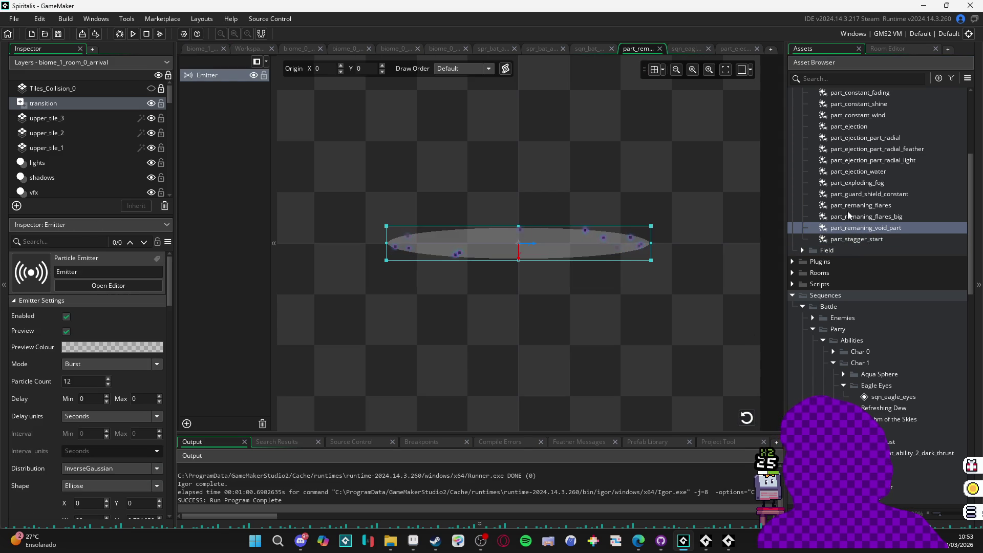
pyautogui.click(865, 203)
pyautogui.click(866, 217)
pyautogui.click(879, 193)
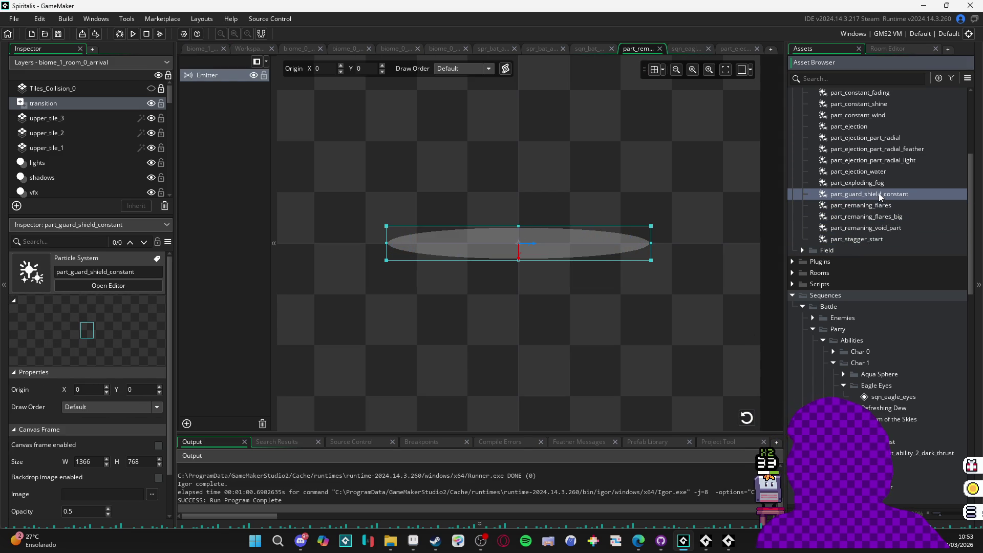
pyautogui.click(859, 183)
pyautogui.click(862, 171)
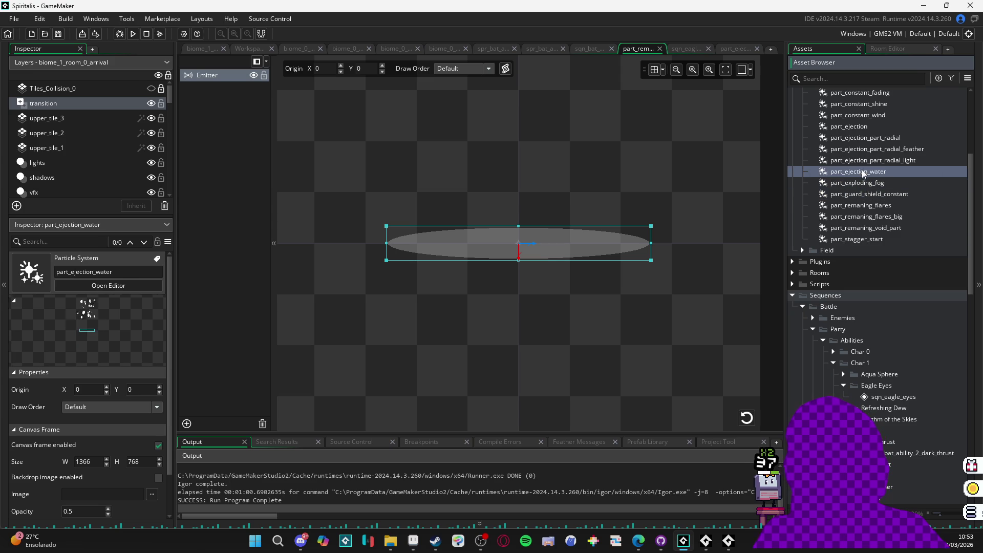
pyautogui.click(859, 152)
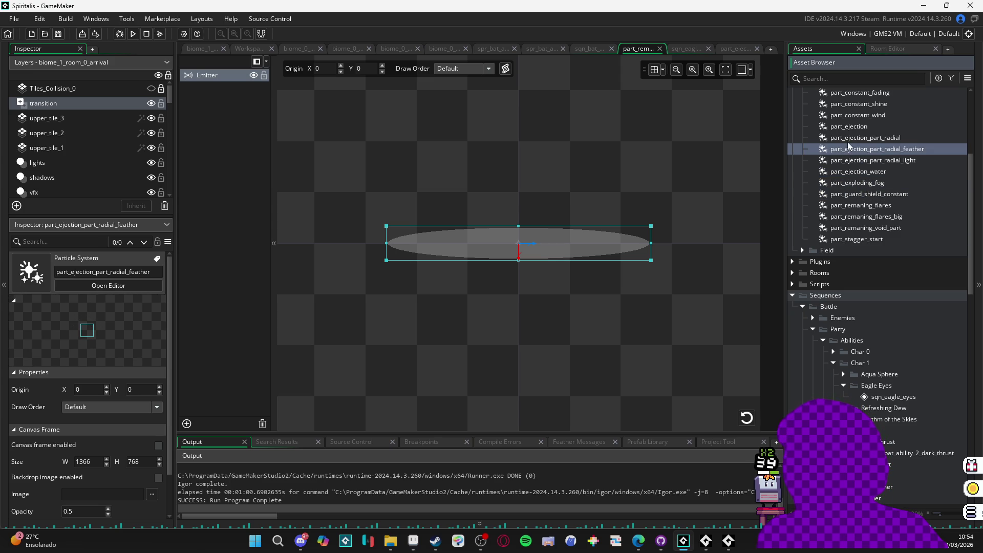
pyautogui.click(848, 138)
pyautogui.click(850, 127)
pyautogui.scroll(1, 851, 132)
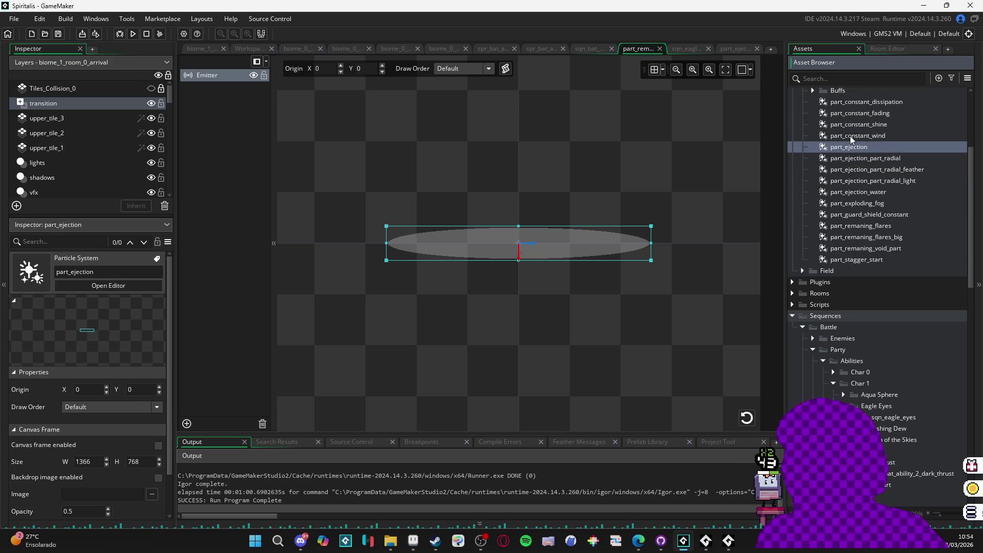
pyautogui.click(853, 127)
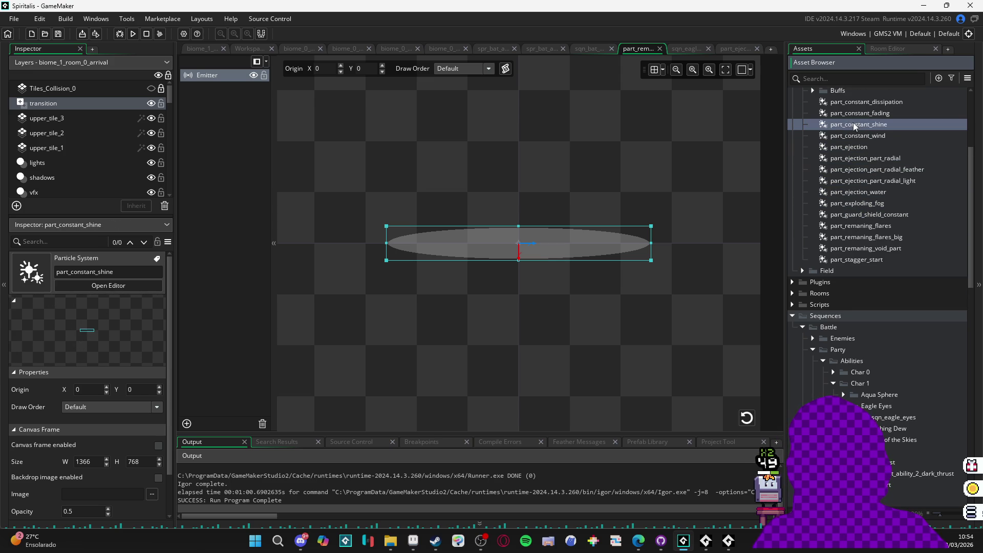
pyautogui.click(856, 111)
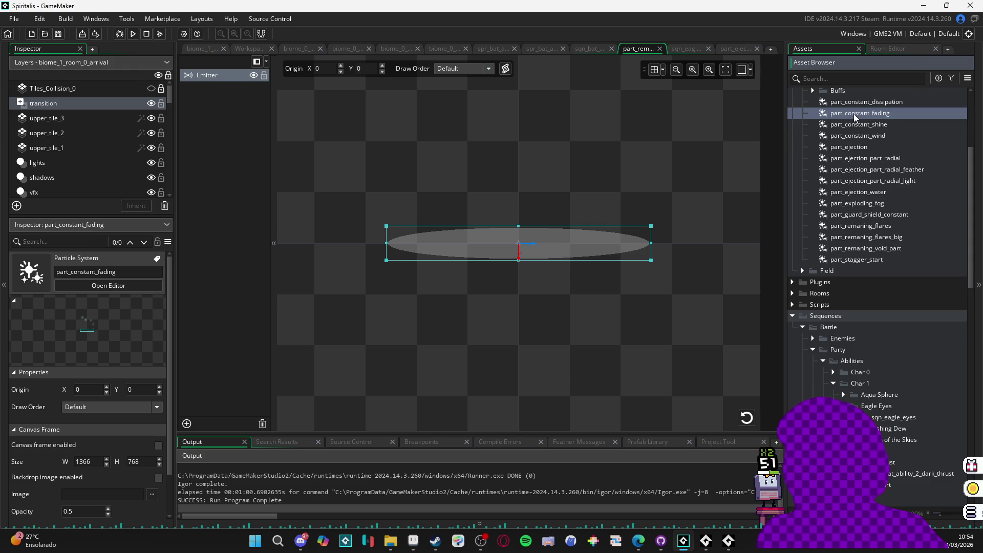
pyautogui.scroll(1, 853, 113)
pyautogui.click(856, 123)
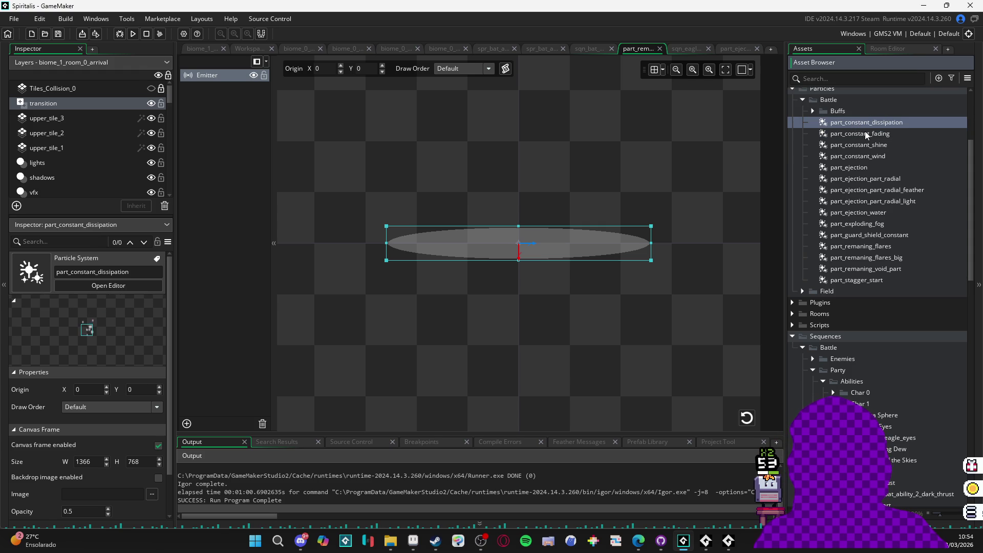
pyautogui.click(886, 145)
pyautogui.click(878, 159)
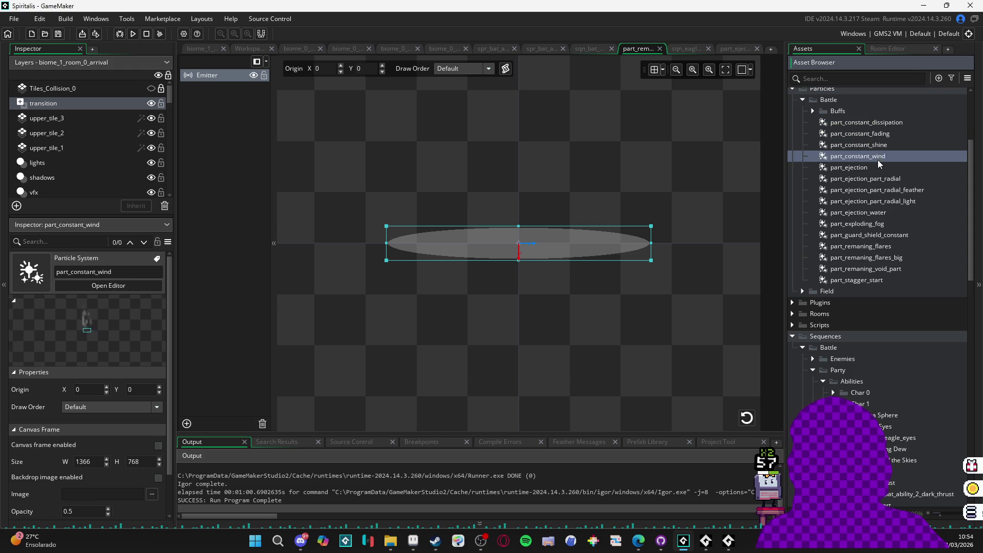
pyautogui.click(868, 177)
pyautogui.click(865, 186)
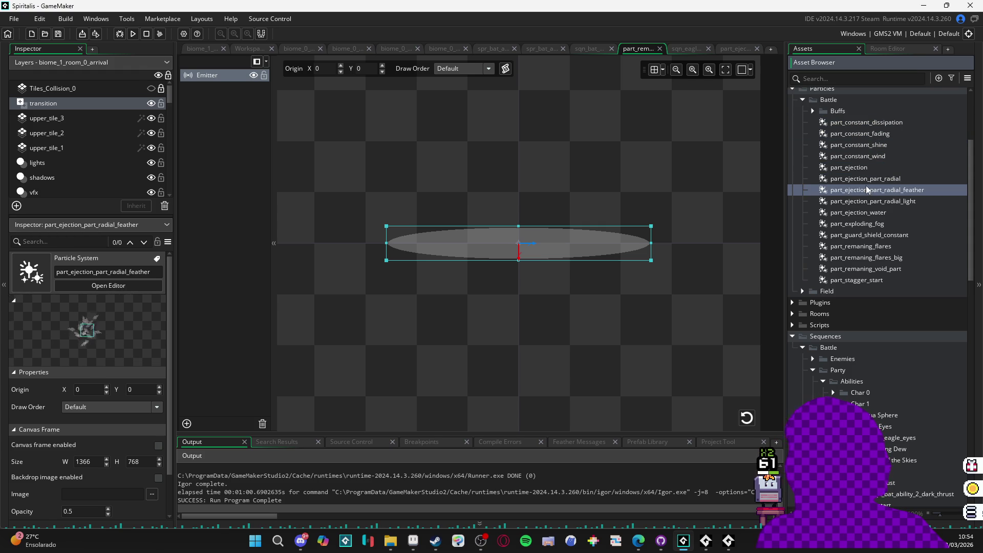
pyautogui.click(877, 211)
pyautogui.click(883, 170)
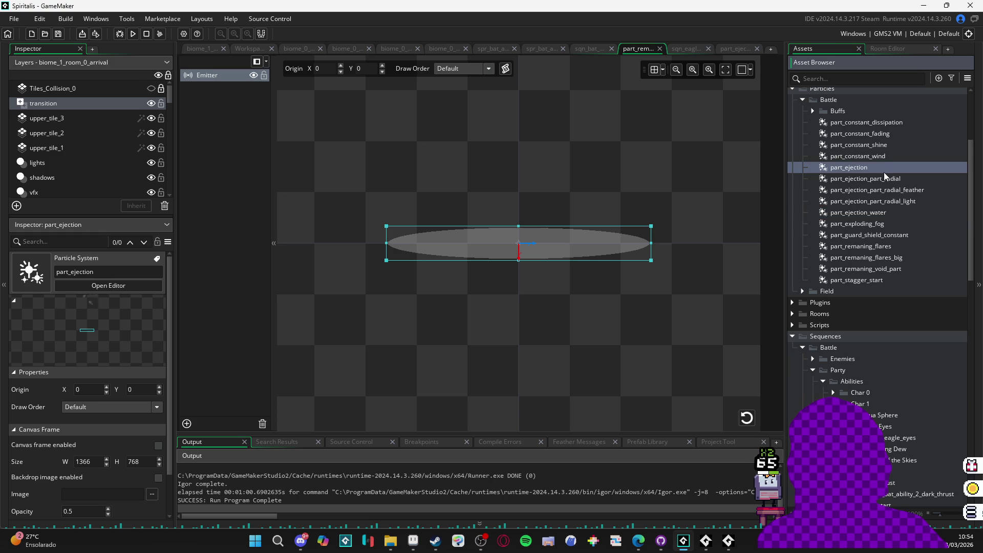
pyautogui.click(879, 156)
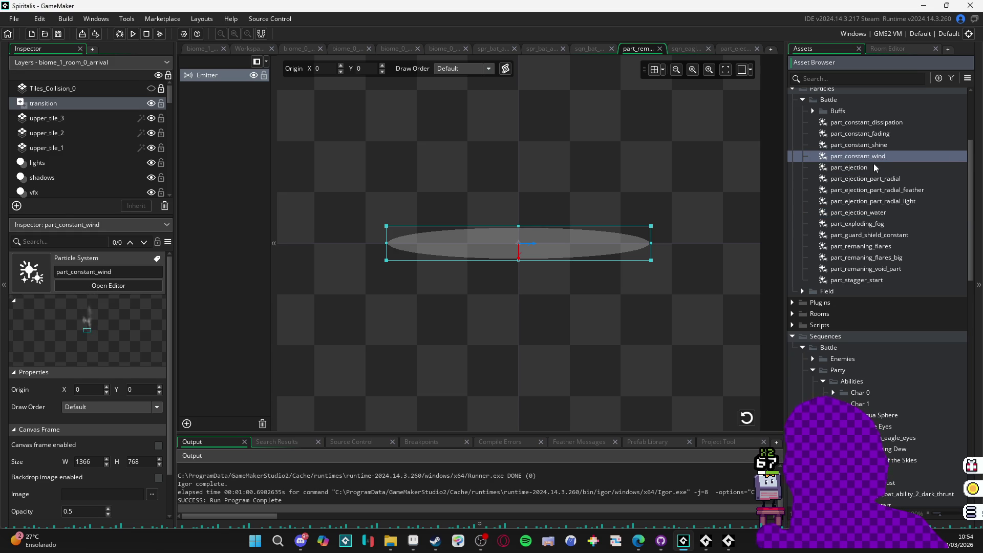
pyautogui.click(874, 143)
pyautogui.click(868, 124)
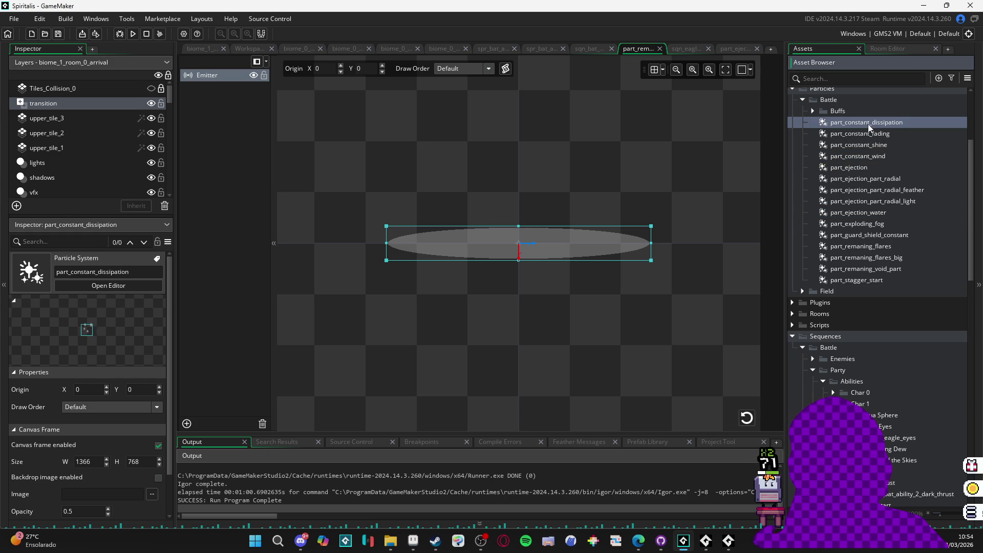
pyautogui.click(877, 144)
pyautogui.click(864, 156)
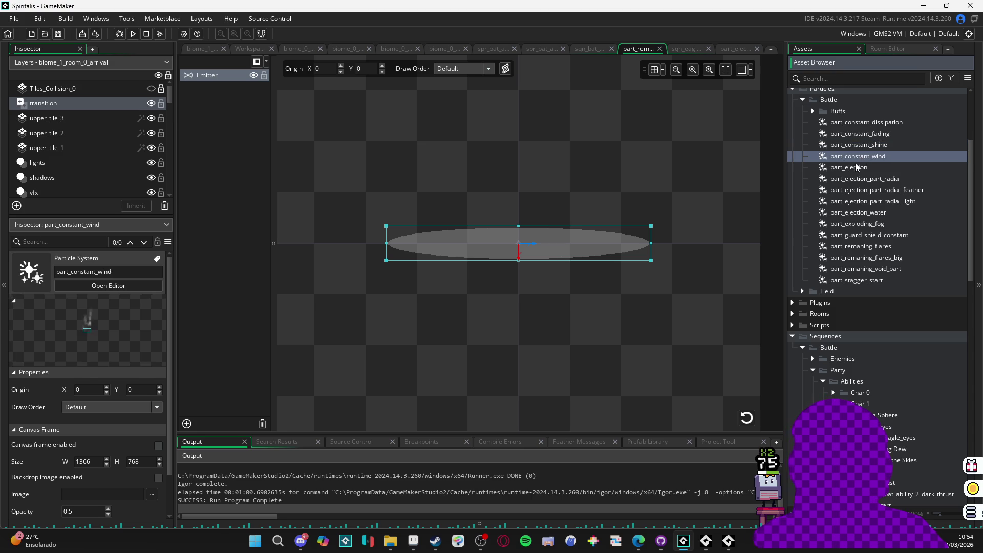
pyautogui.click(855, 168)
pyautogui.click(851, 180)
pyautogui.click(853, 164)
pyautogui.click(859, 179)
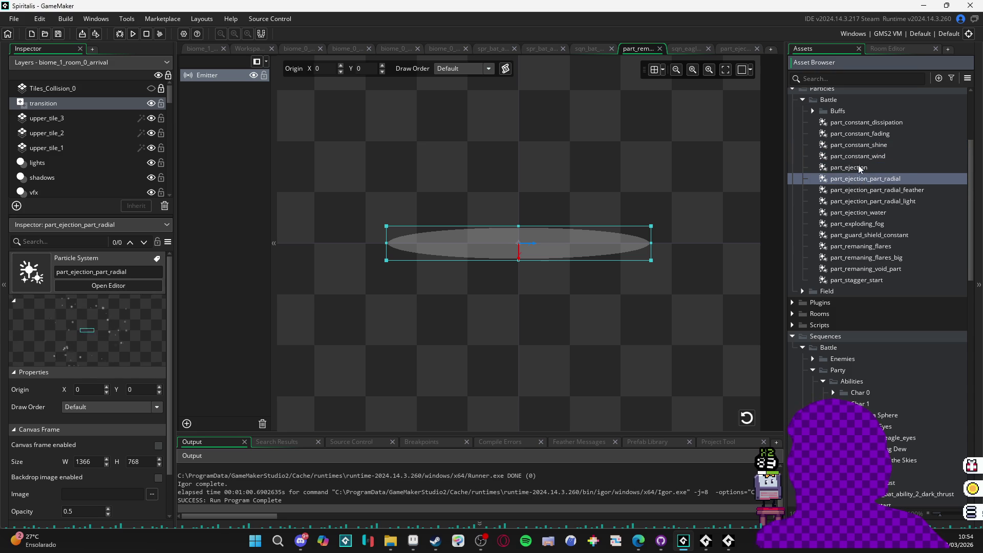
pyautogui.click(859, 165)
pyautogui.click(858, 180)
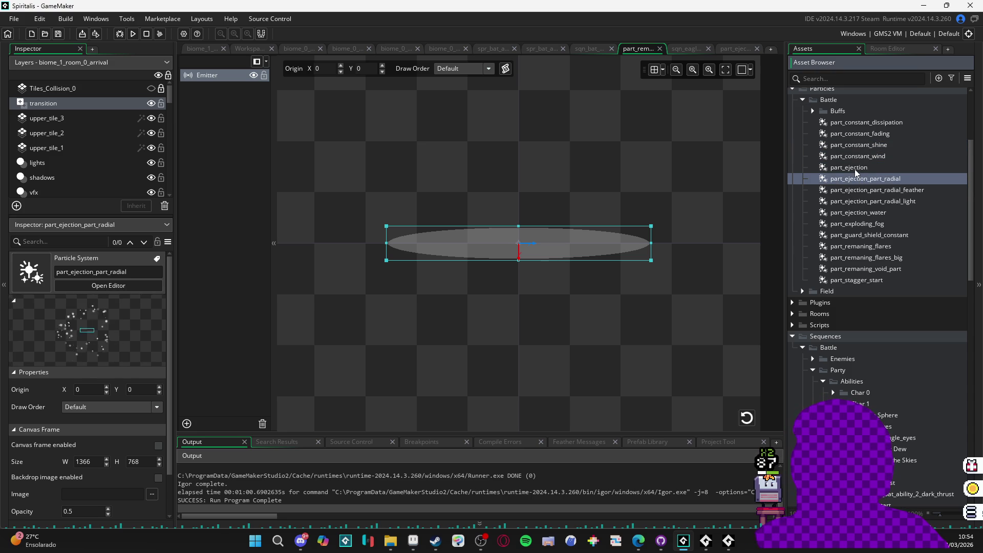
pyautogui.click(855, 168)
pyautogui.click(854, 177)
pyautogui.click(856, 168)
pyautogui.click(852, 177)
pyautogui.click(850, 169)
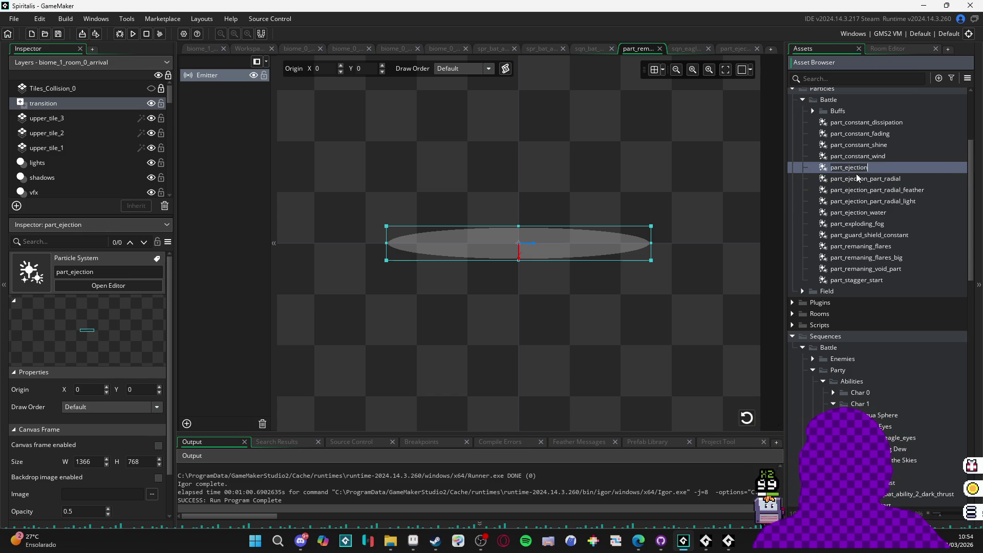
# Step: Compare part_ejection with part_ejection_part_radial and select part_ejection
pyautogui.click(859, 177)
pyautogui.click(861, 168)
pyautogui.click(874, 178)
pyautogui.click(875, 168)
pyautogui.click(876, 181)
pyautogui.click(876, 171)
# Step: Duplicate part_ejection as part_ejection_smaller and bring the Discord chat forward
pyautogui.hotkey('ctrl', 'd')
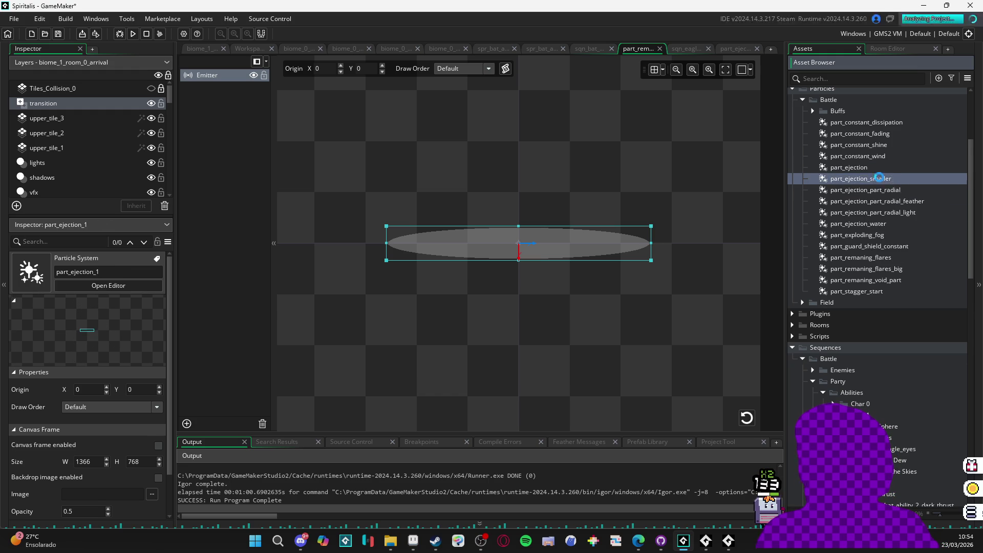
pyautogui.press('Return')
pyautogui.click(301, 541)
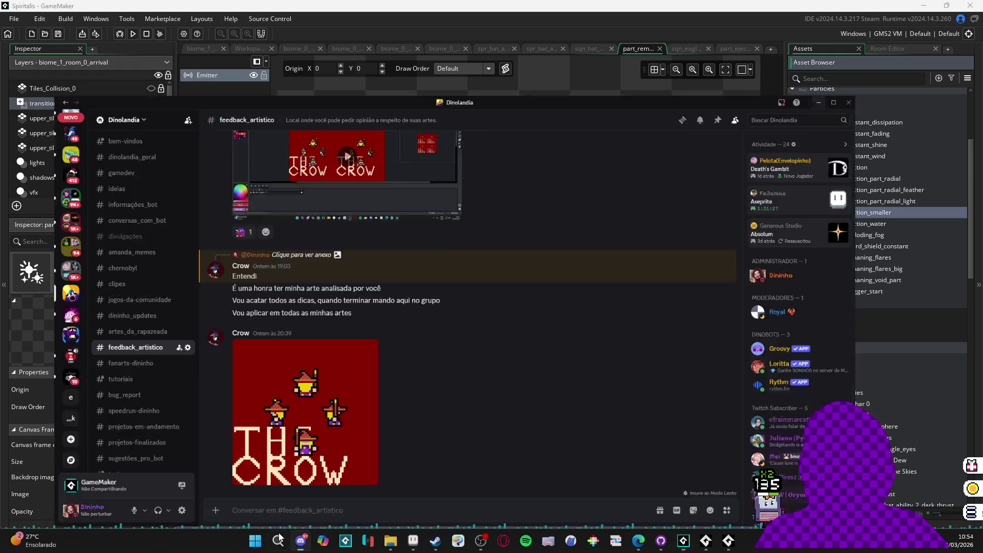
pyautogui.hotkey('alt', 'Tab')
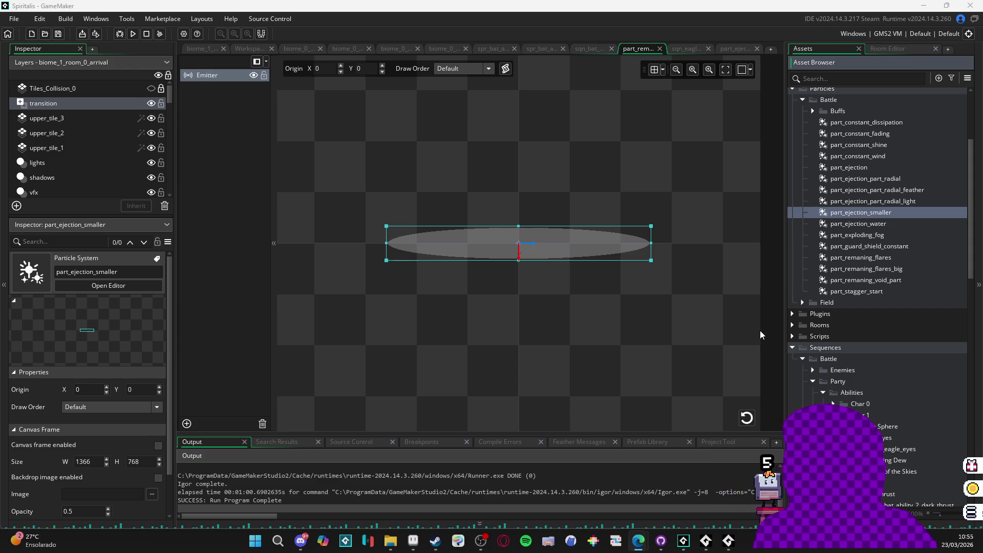
# Step: Open part_ejection_smaller in the particle editor and lower its emitter speed to 2–3
pyautogui.click(681, 51)
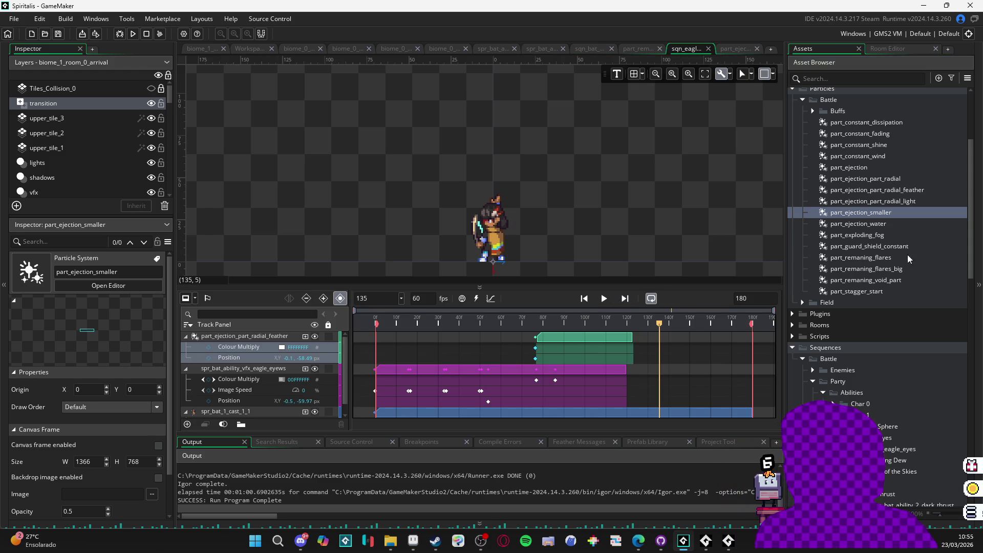
pyautogui.doubleClick(897, 213)
pyautogui.scroll(-5, 601, 275)
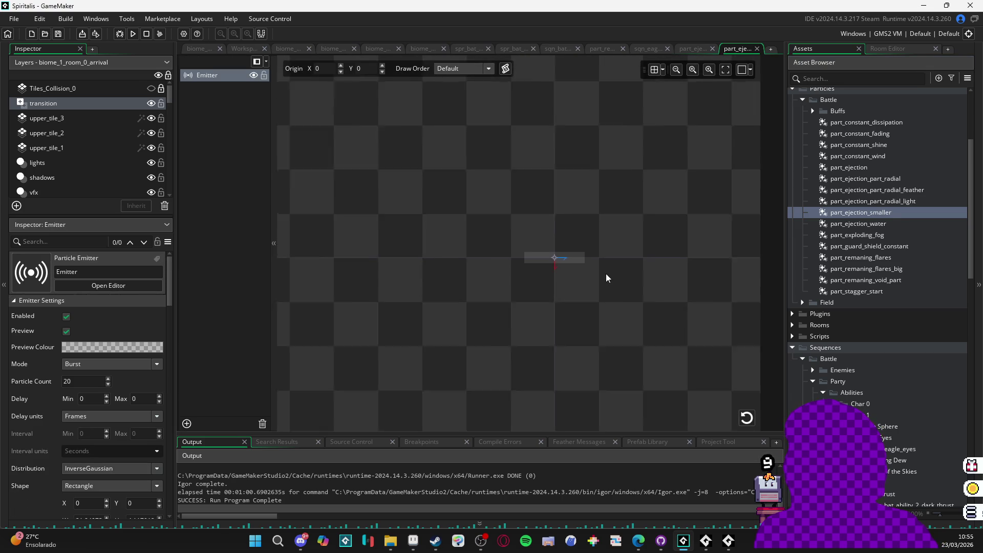
pyautogui.scroll(-3, 29, 395)
pyautogui.scroll(-6, 29, 395)
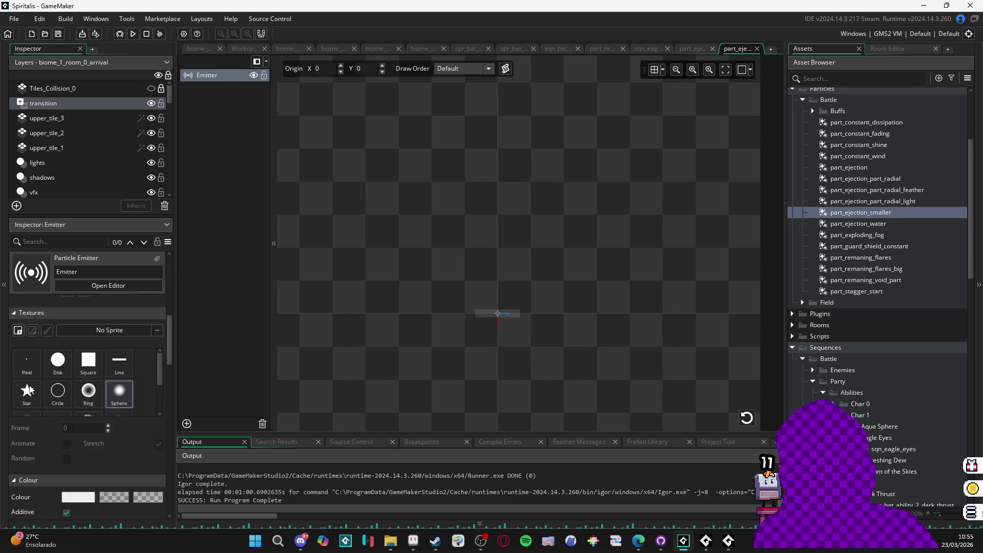
pyautogui.scroll(-1, 47, 395)
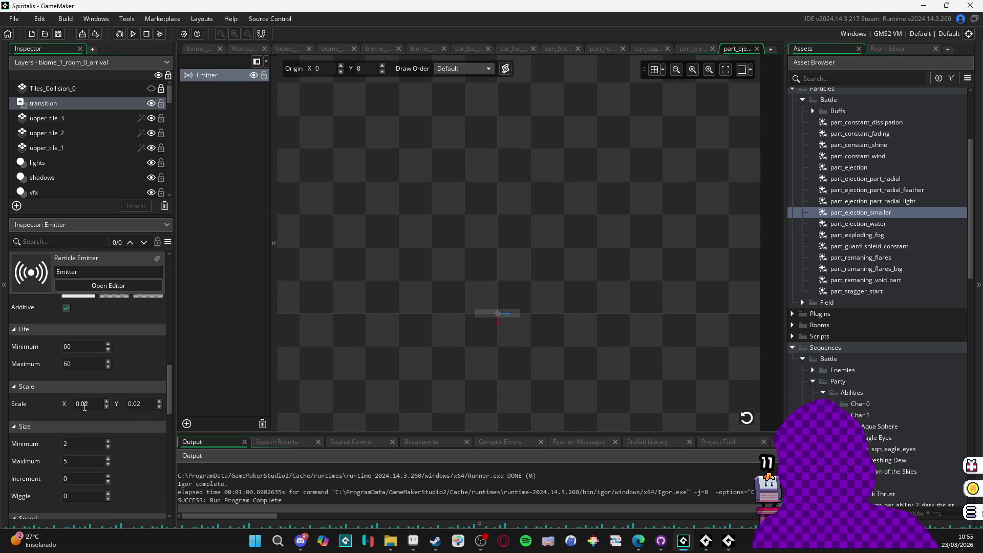
pyautogui.scroll(-2, 46, 427)
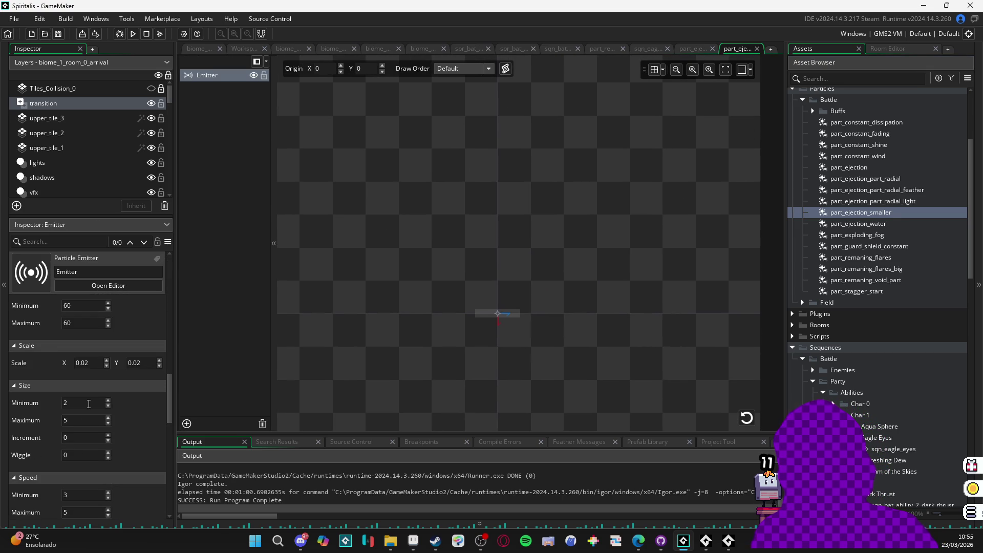
pyautogui.scroll(-4, 39, 410)
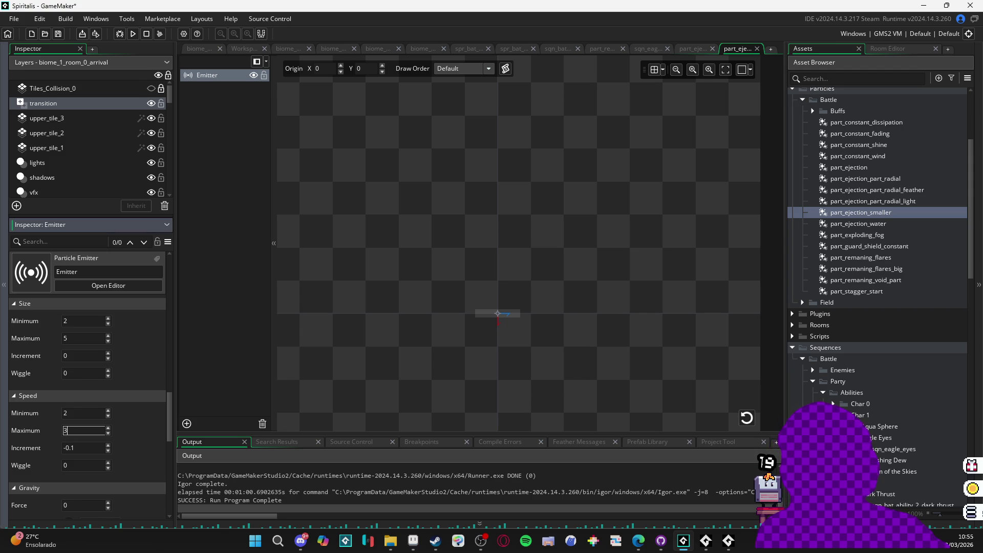
pyautogui.click(744, 418)
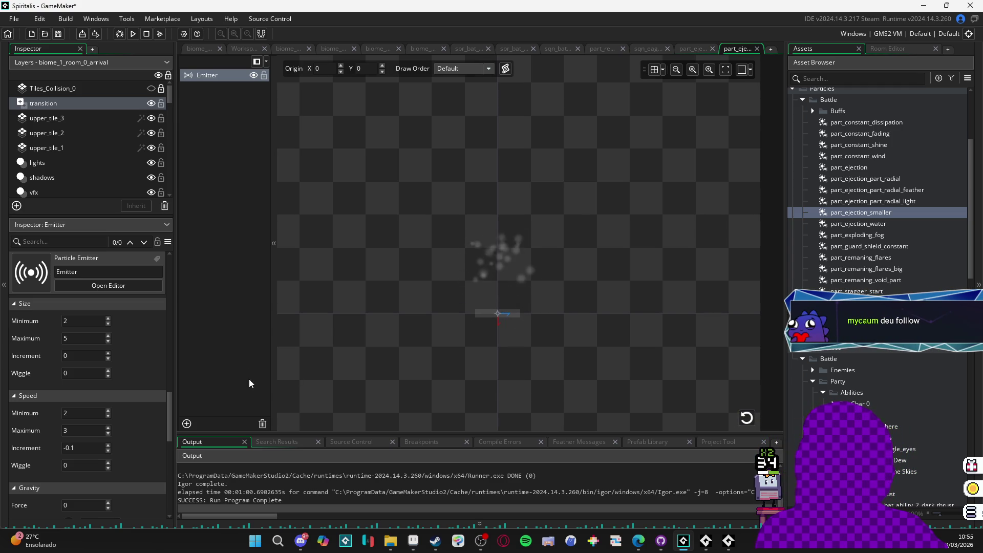
pyautogui.scroll(2, 153, 376)
pyautogui.scroll(2, 143, 384)
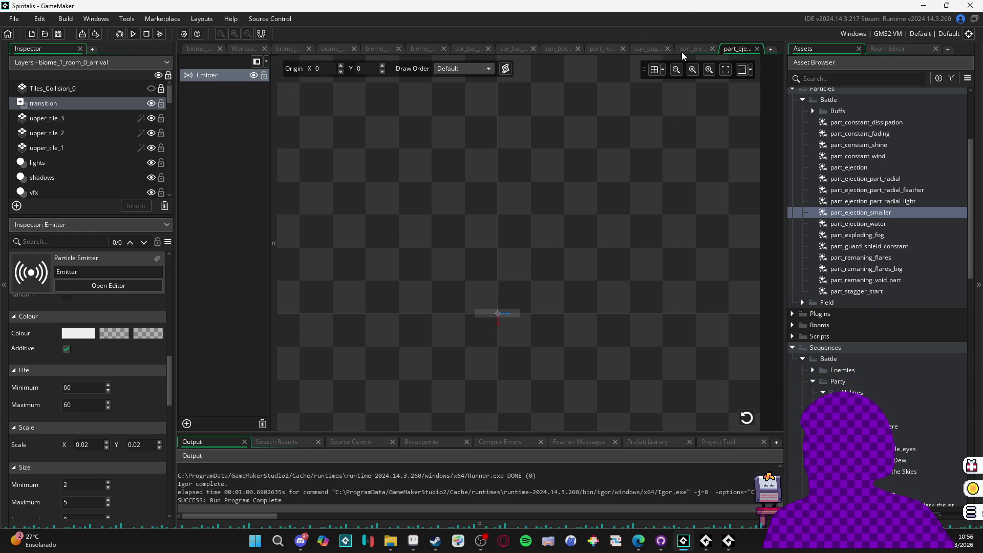
# Step: Add part_ejection_smaller as a sequence track starting near frame 77
pyautogui.click(655, 49)
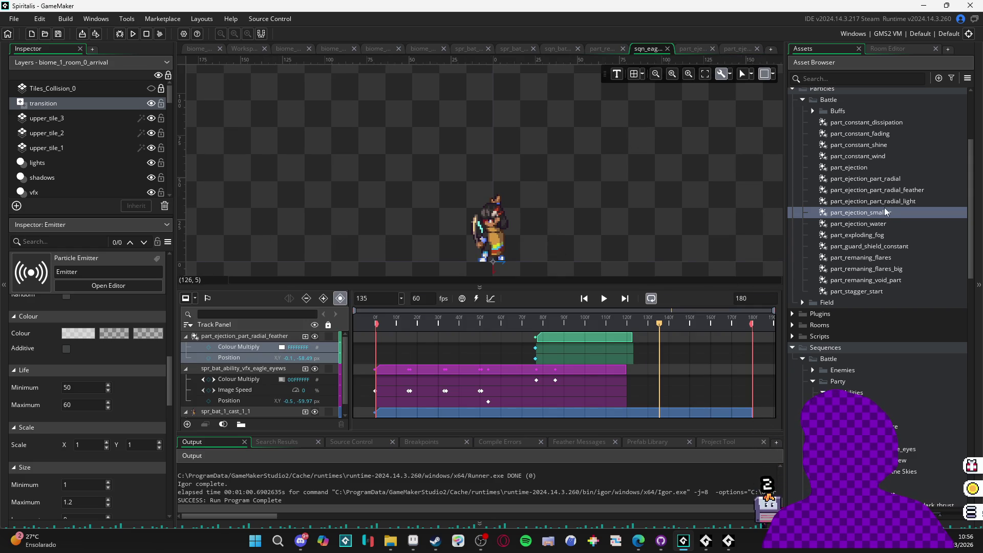
pyautogui.moveTo(889, 217); pyautogui.dragTo(568, 221)
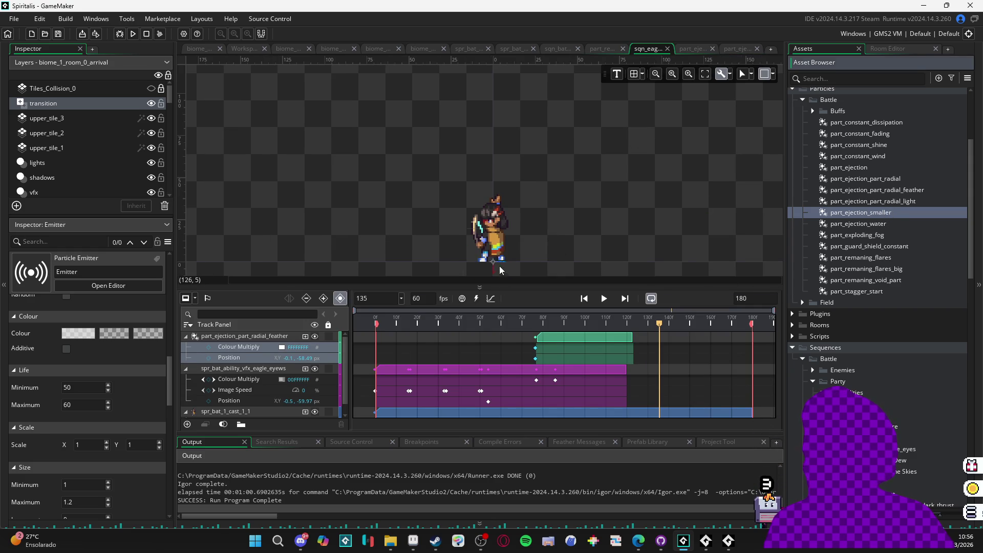
pyautogui.moveTo(500, 266); pyautogui.dragTo(499, 264)
pyautogui.moveTo(504, 225); pyautogui.dragTo(507, 222)
pyautogui.moveTo(616, 330); pyautogui.dragTo(562, 333)
pyautogui.click(604, 298)
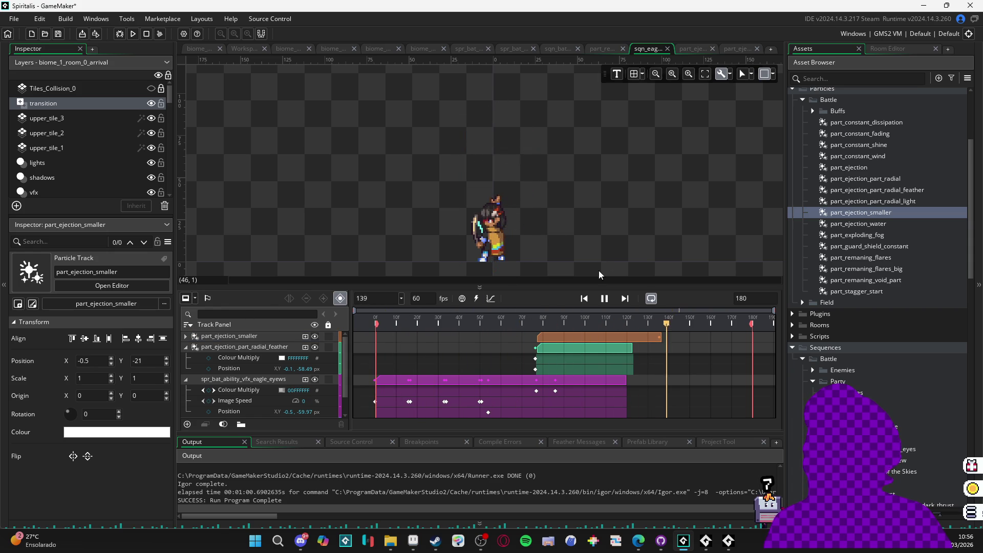
pyautogui.click(537, 324)
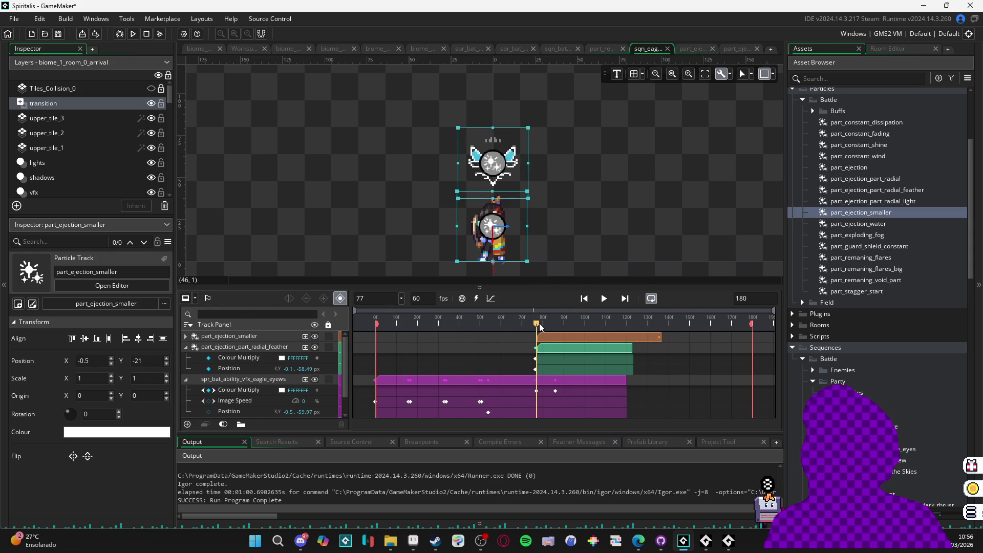
# Step: Move the part_ejection_smaller particle down to Y 0 and delete its end Position keyframe
pyautogui.moveTo(527, 242); pyautogui.dragTo(524, 281)
pyautogui.press('space')
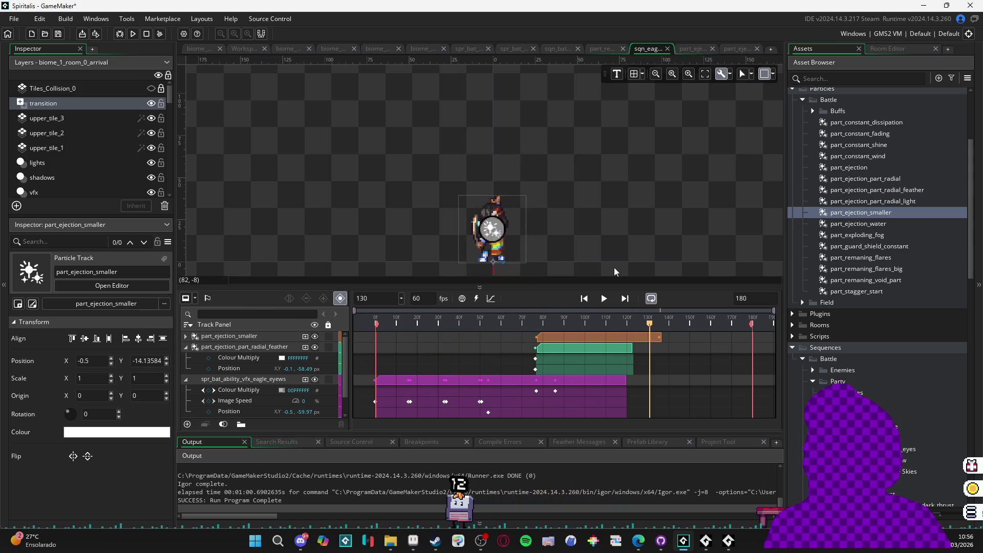
pyautogui.click(185, 336)
pyautogui.click(223, 347)
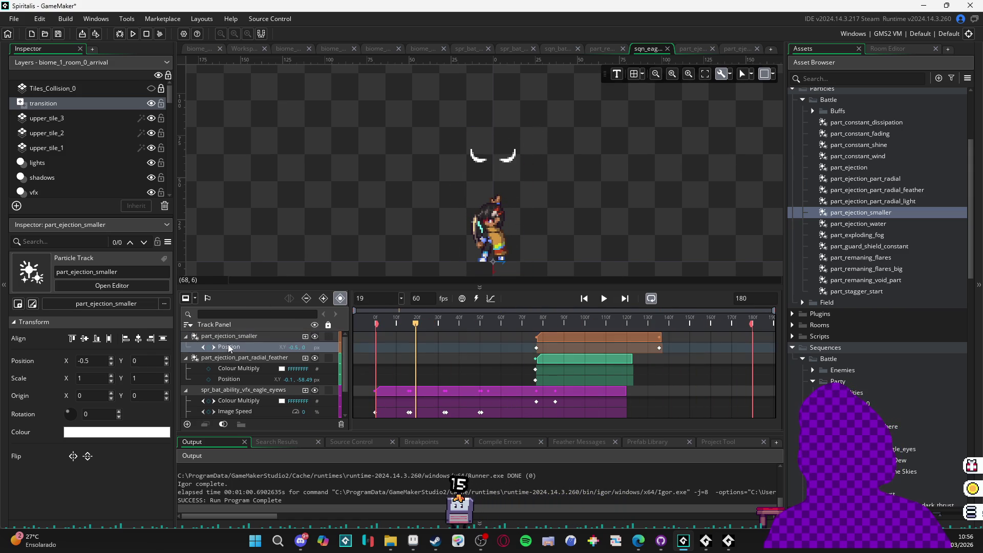
pyautogui.click(659, 348)
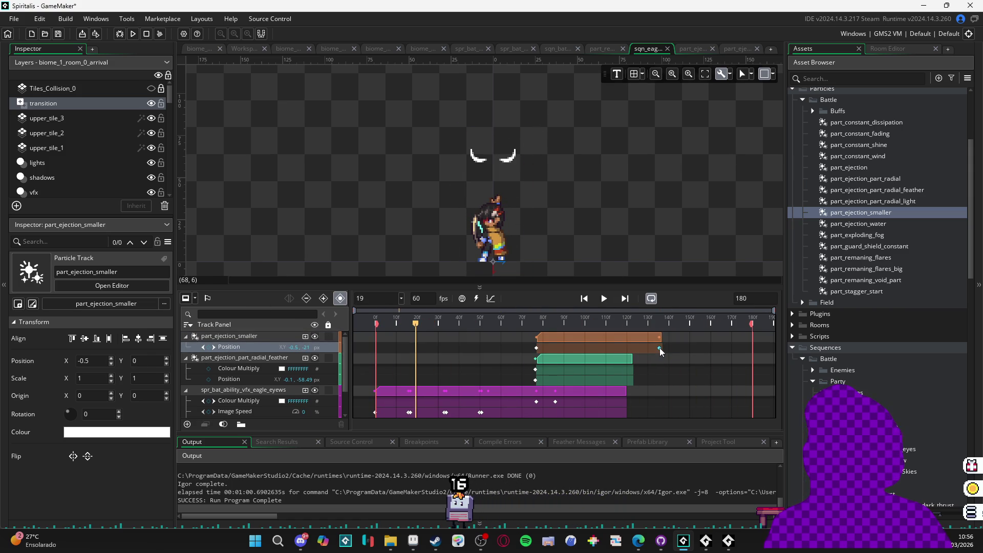
pyautogui.click(536, 348)
pyautogui.press('space')
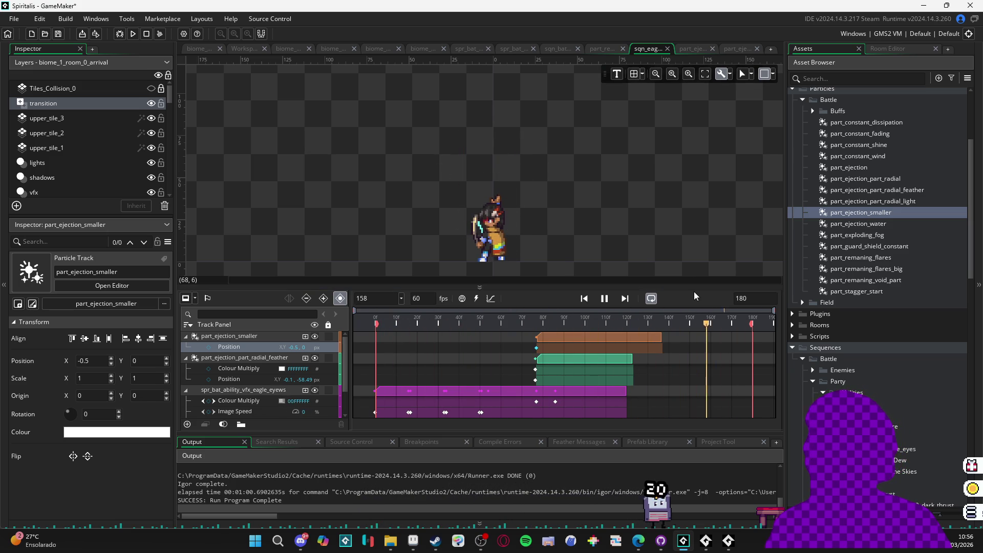
pyautogui.click(190, 46)
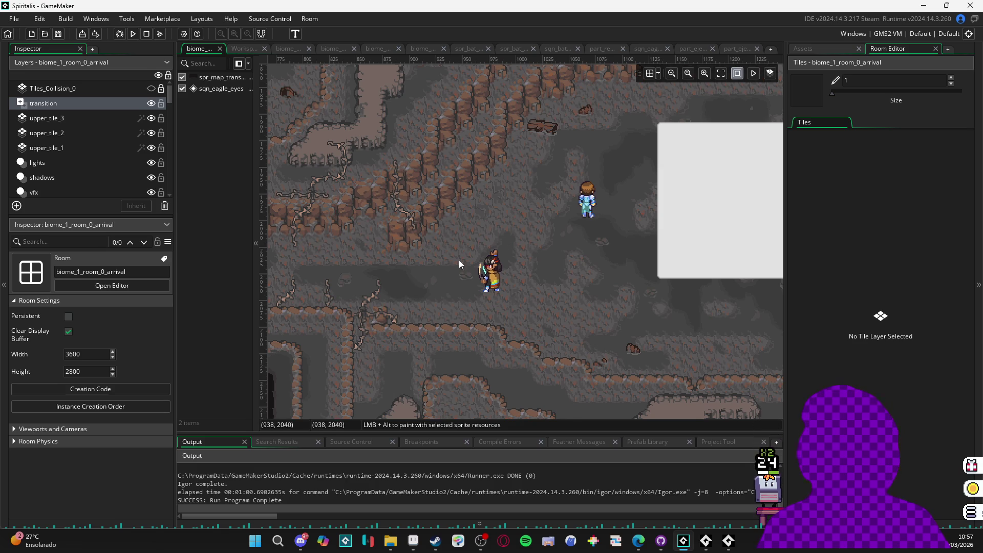
# Step: Build and run the game with F5 to test the Eagle Eyes ability
pyautogui.press('F5')
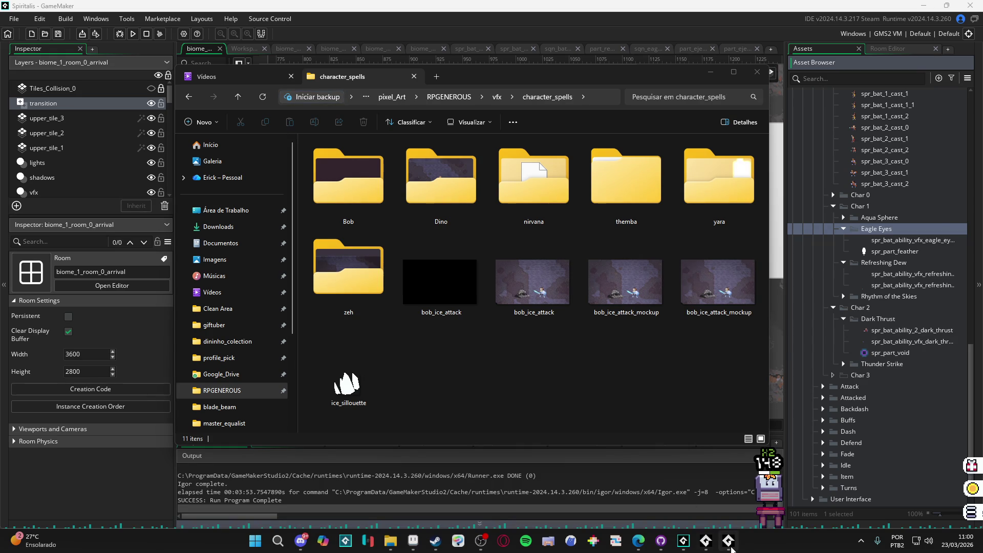
# Step: Leave the game and import spr_fx_blured_circle from yara/eagle_eyes into the Eagle Eyes assets
pyautogui.click(706, 541)
pyautogui.click(706, 541)
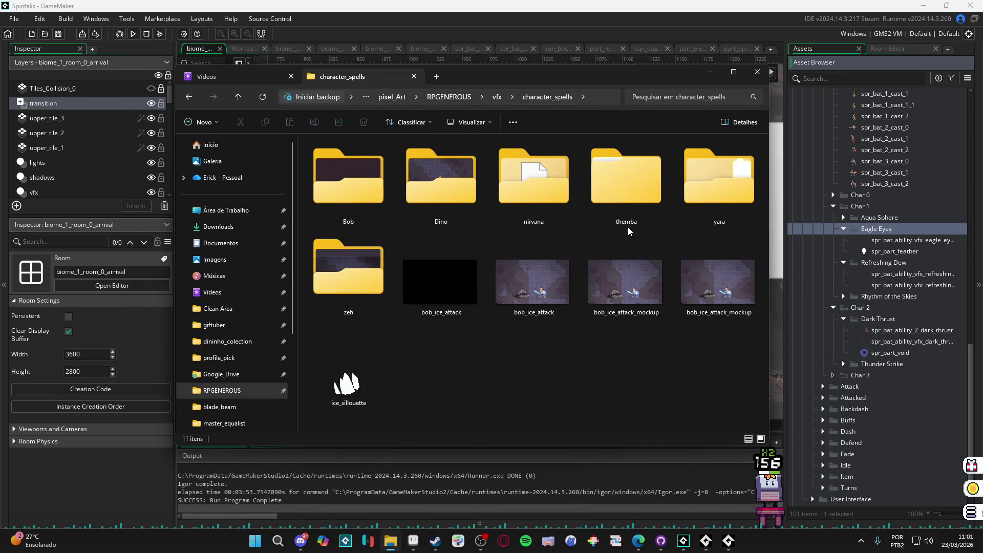
pyautogui.doubleClick(719, 179)
pyautogui.doubleClick(390, 169)
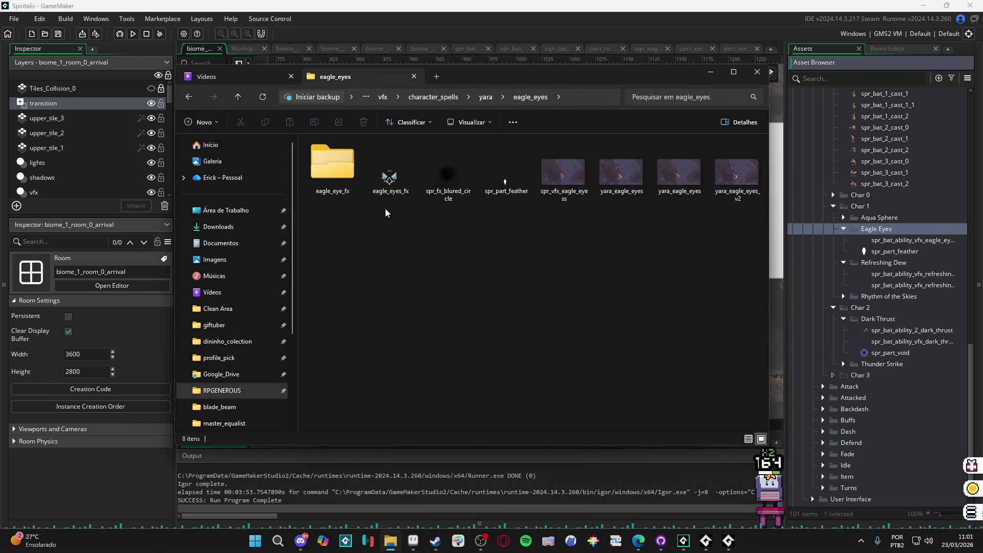
pyautogui.click(460, 184)
pyautogui.moveTo(911, 233); pyautogui.dragTo(904, 229)
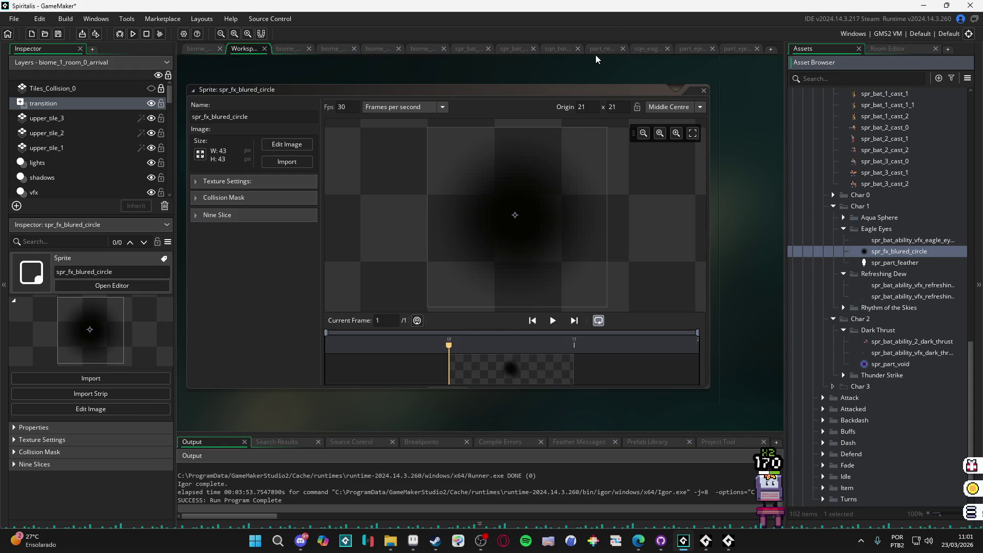
# Step: In sqn_eagle_eyes at about frame 34, drop spr_fx_blured_circle onto the canvas over the eyes
pyautogui.click(648, 47)
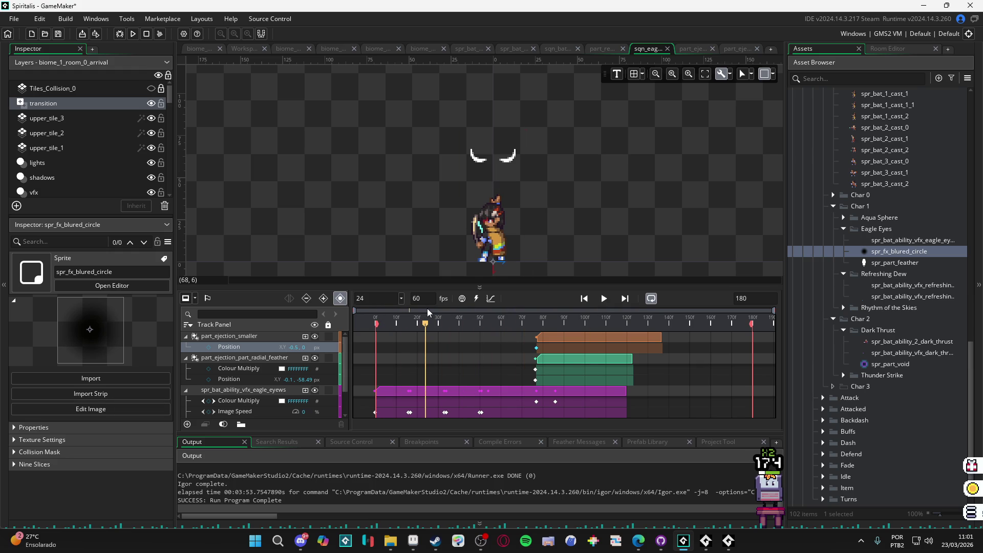
pyautogui.moveTo(427, 308); pyautogui.dragTo(447, 314)
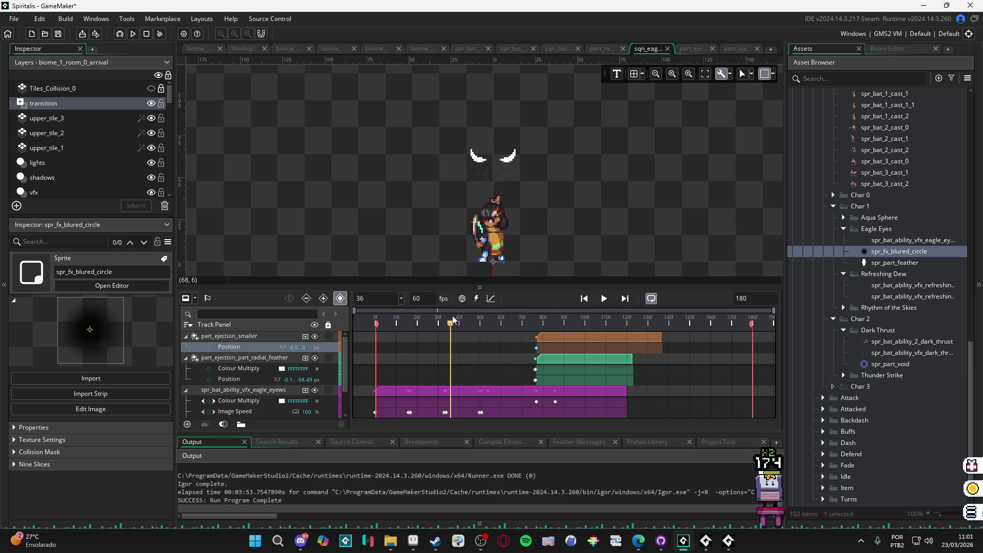
pyautogui.moveTo(906, 254); pyautogui.dragTo(495, 163)
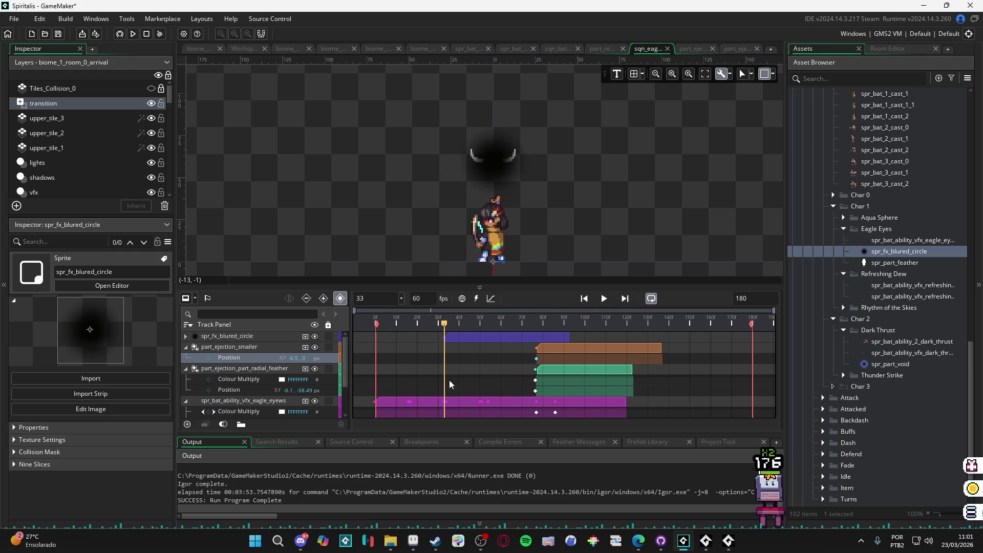
pyautogui.click(241, 337)
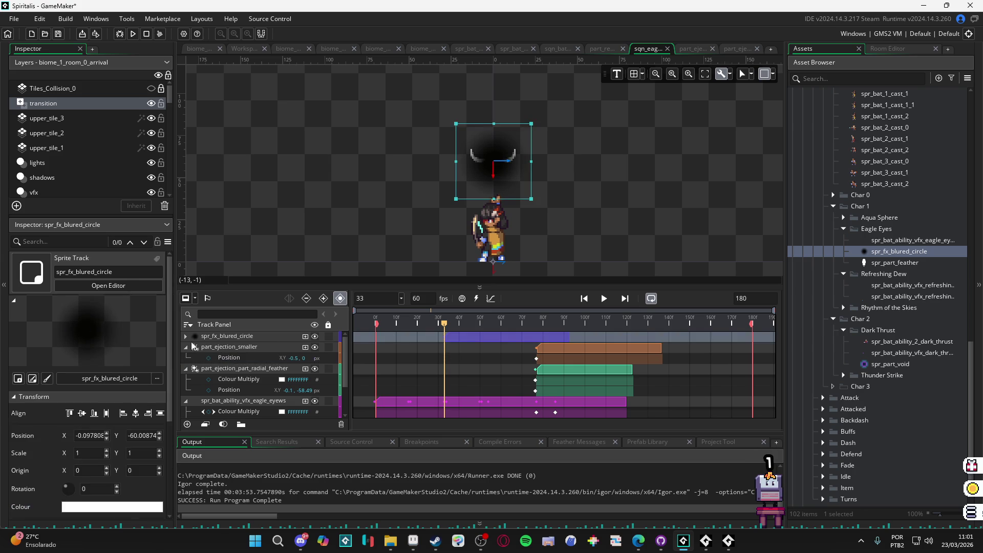
# Step: Move the spr_fx_blured_circle track below spr_bat_ability_vfx_eagle_eyes and expand it
pyautogui.click(185, 347)
pyautogui.click(185, 357)
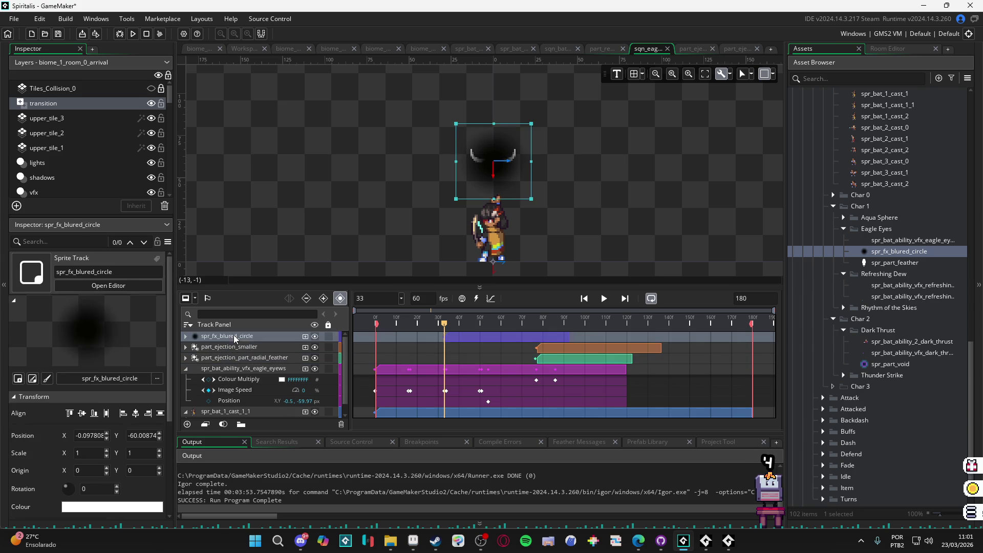
pyautogui.moveTo(243, 342); pyautogui.dragTo(249, 356)
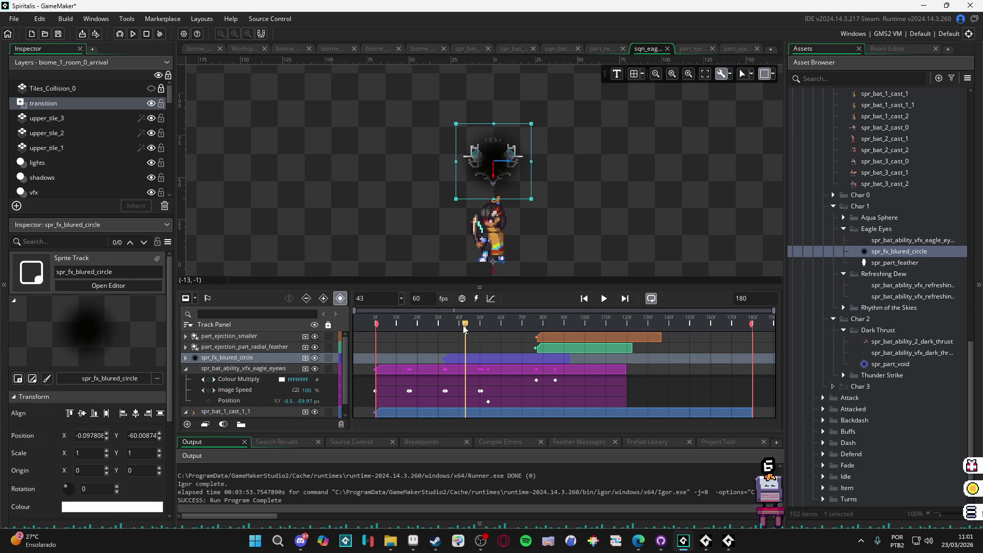
pyautogui.click(184, 366)
pyautogui.click(223, 355)
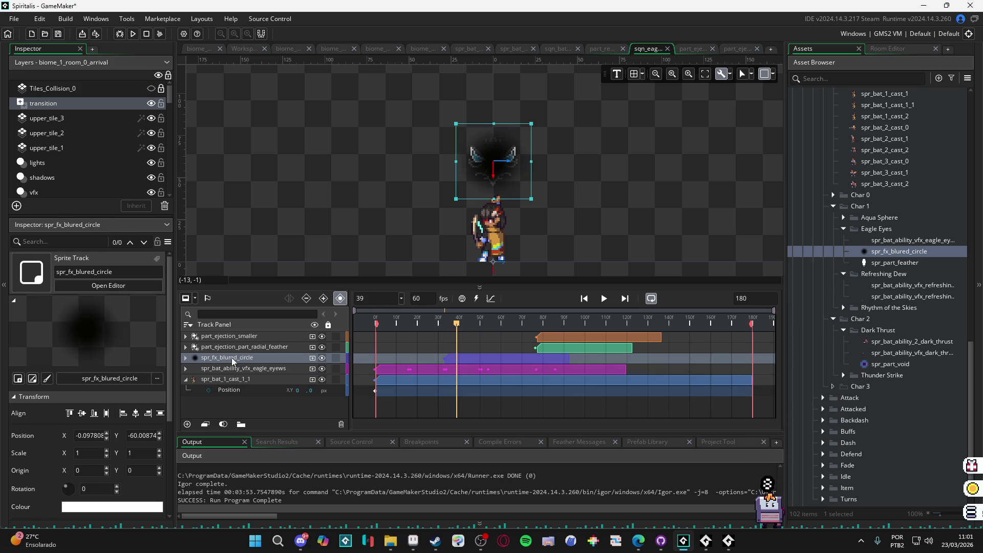
pyautogui.moveTo(239, 370); pyautogui.dragTo(237, 382)
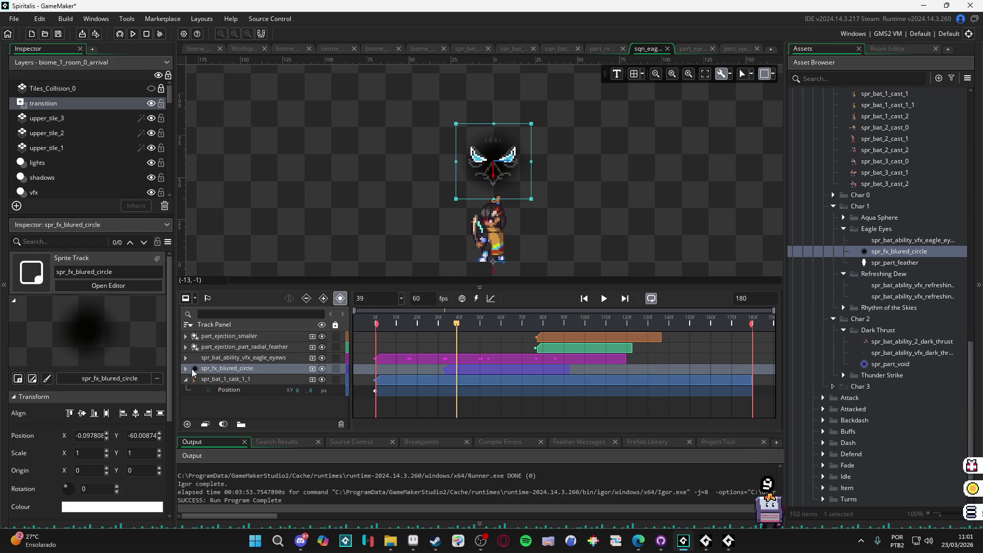
pyautogui.click(185, 370)
pyautogui.click(312, 369)
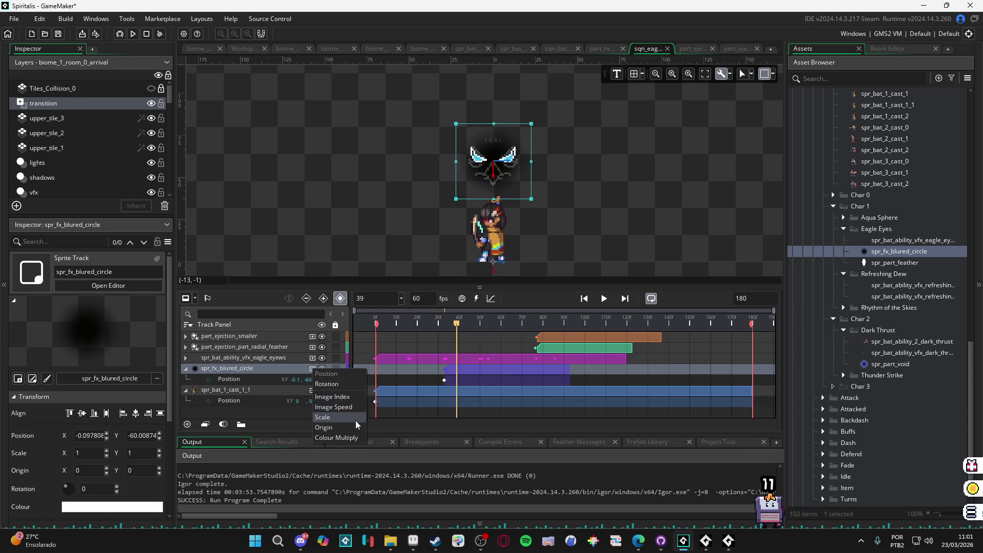
# Step: Add a Colour Multiply track to the blurred circle with an earlier key at alpha 0
pyautogui.click(355, 438)
pyautogui.click(289, 380)
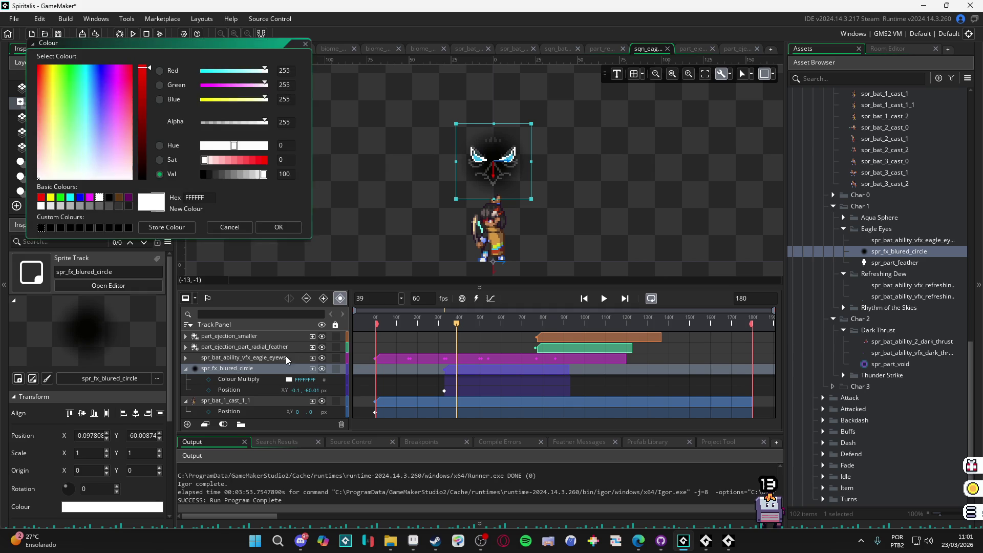
pyautogui.moveTo(207, 123); pyautogui.dragTo(200, 122)
pyautogui.click(279, 227)
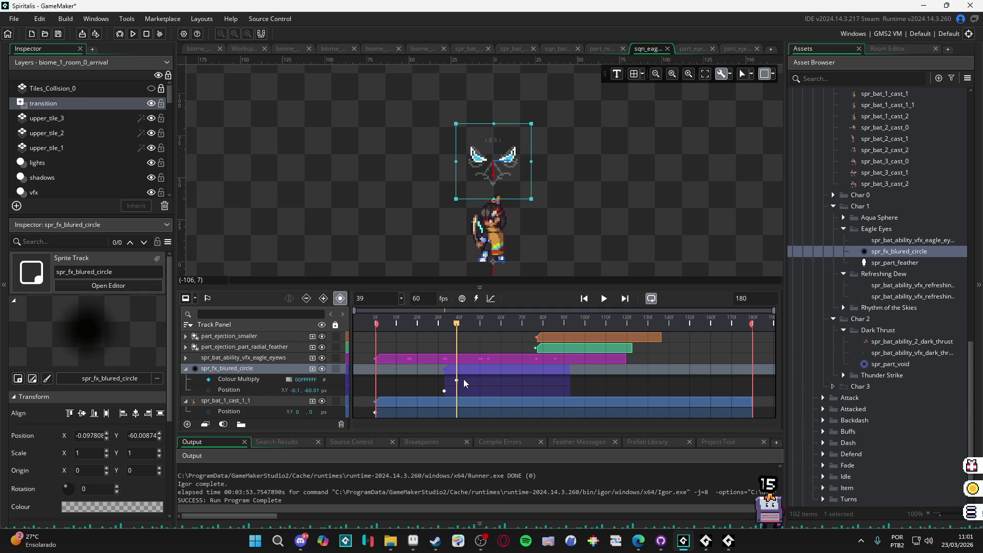
pyautogui.moveTo(457, 380); pyautogui.dragTo(444, 381)
# Step: At frame 38, key the circle's Colour Multiply back to full alpha (255)
pyautogui.moveTo(454, 324)
pyautogui.mouseDown()
pyautogui.moveTo(430, 324)
pyautogui.moveTo(538, 336)
pyautogui.moveTo(465, 338)
pyautogui.moveTo(485, 337)
pyautogui.mouseUp()
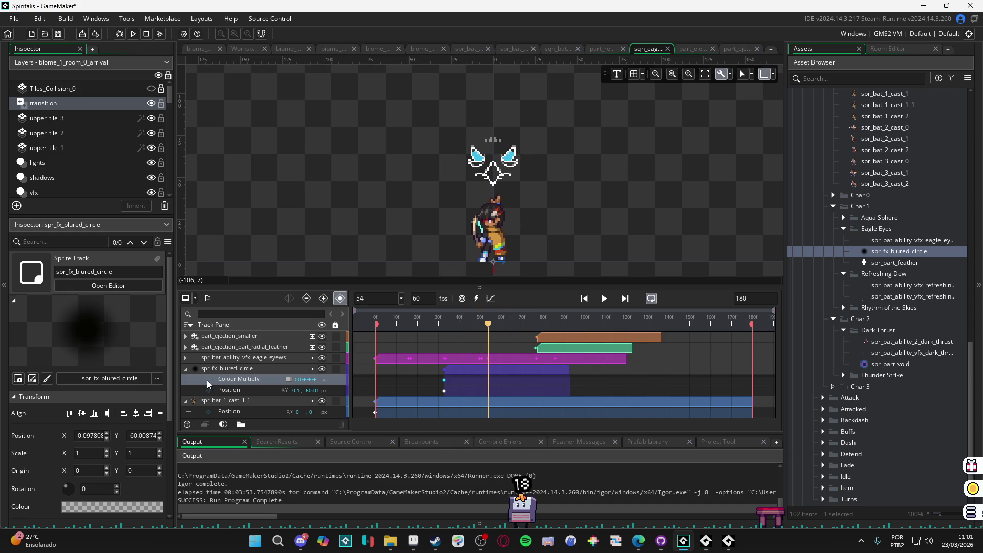
pyautogui.click(290, 380)
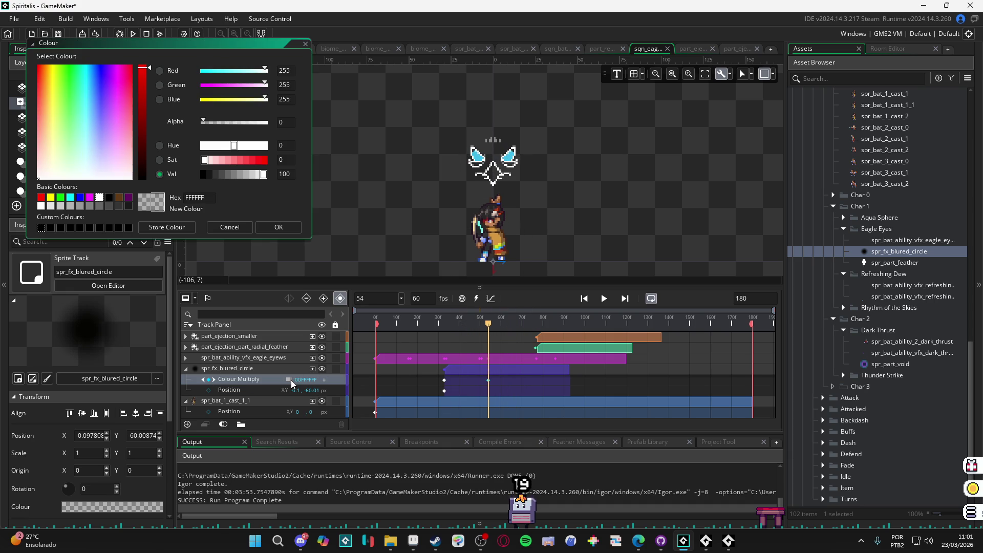
pyautogui.click(265, 122)
pyautogui.click(279, 227)
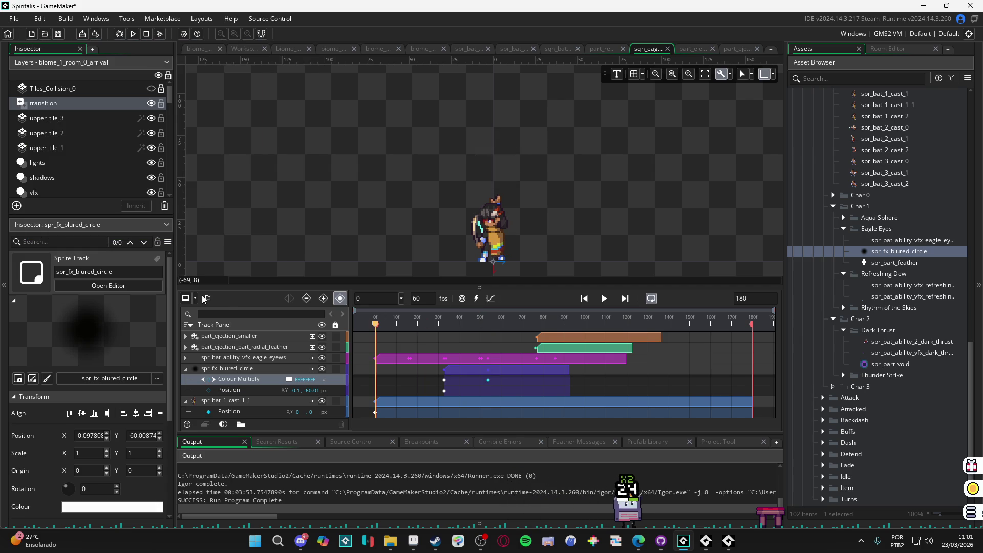
# Step: Preview the fade and scrub the sequence forward to around frame 89
pyautogui.press('Return')
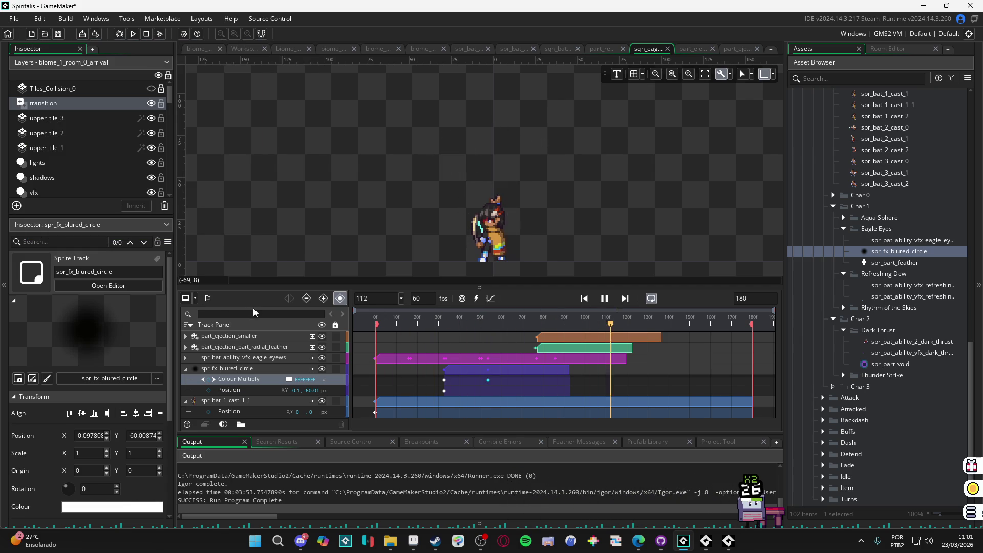
pyautogui.click(482, 323)
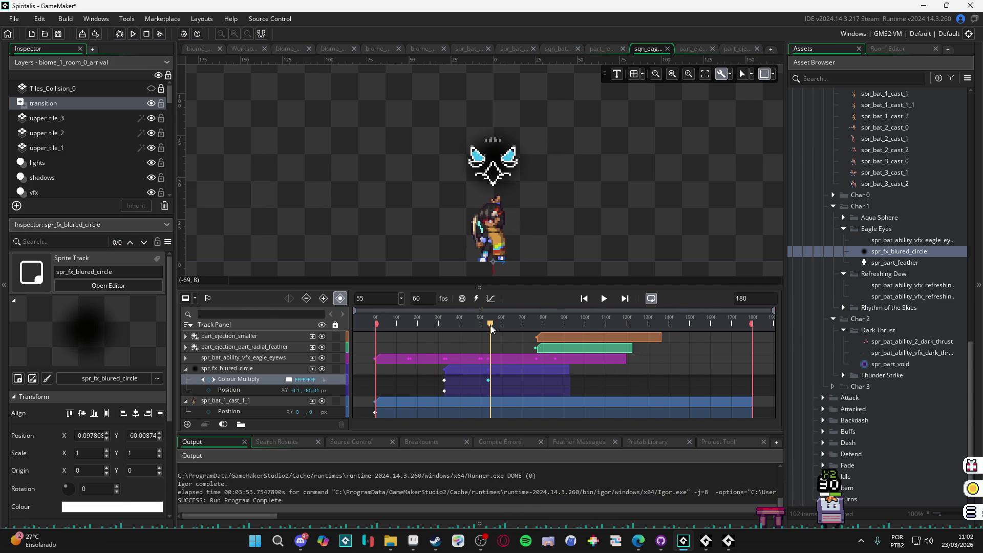
pyautogui.moveTo(490, 325); pyautogui.dragTo(542, 340)
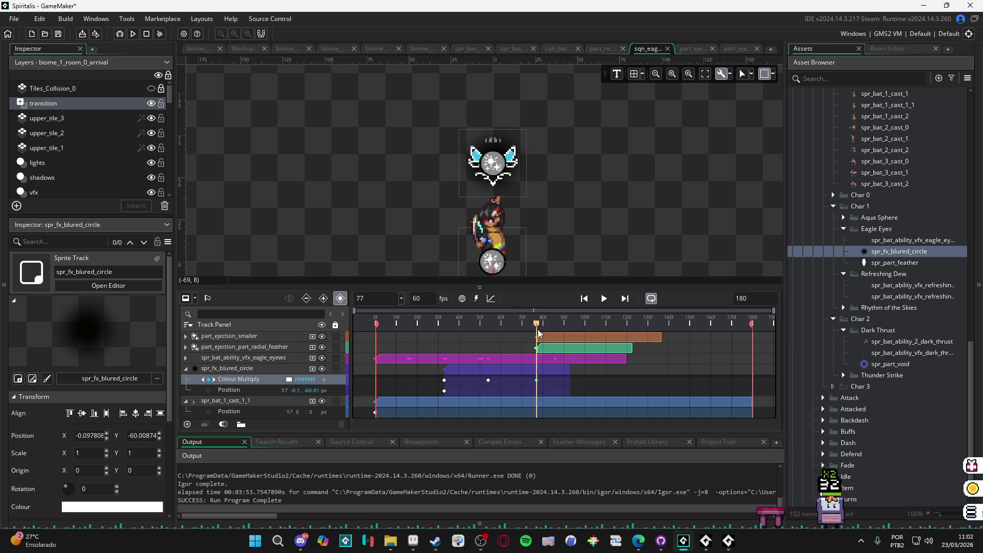
pyautogui.moveTo(537, 330); pyautogui.dragTo(562, 326)
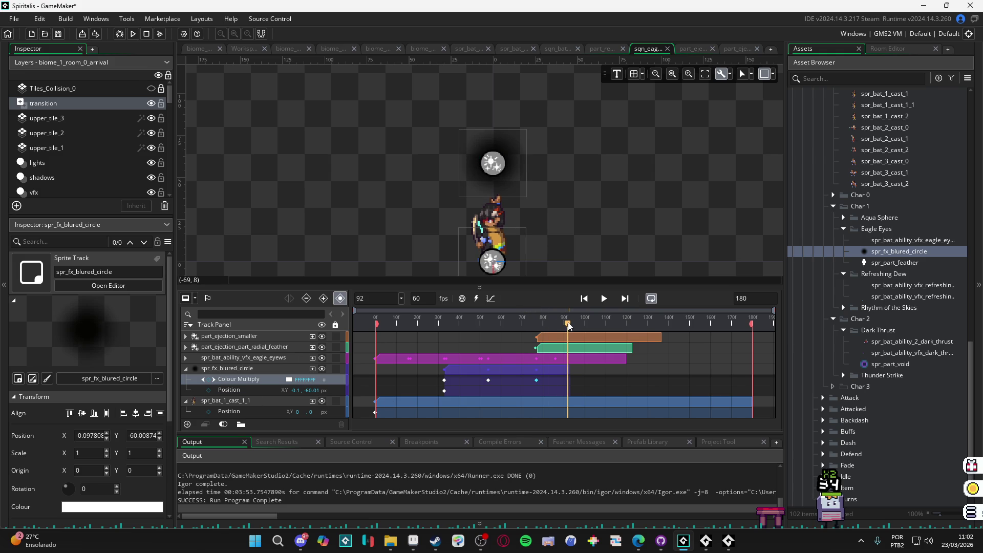
# Step: Set the frame 92 Colour Multiply key to alpha 0, then rewind and replay the sequence
pyautogui.click(289, 380)
pyautogui.moveTo(219, 124); pyautogui.dragTo(201, 124)
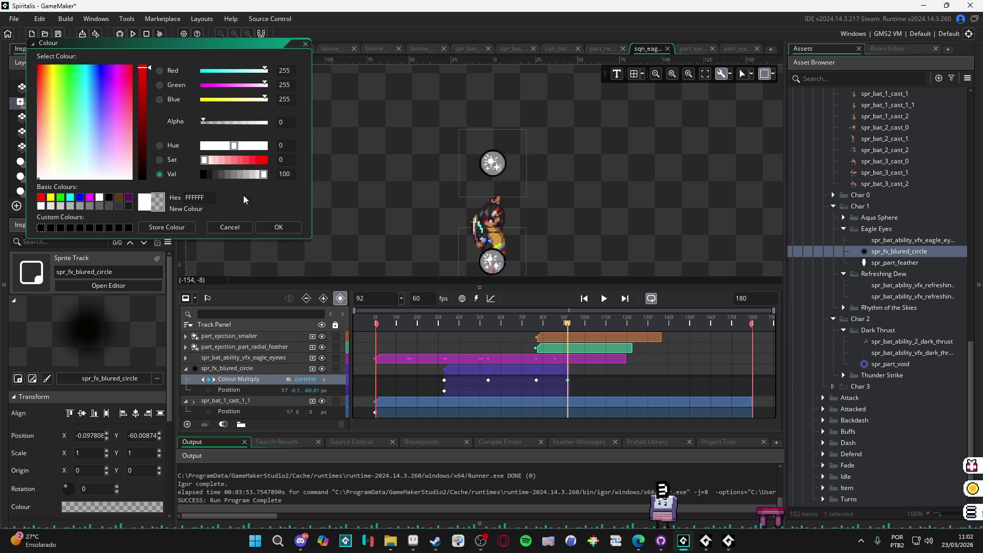
pyautogui.click(279, 227)
pyautogui.press('Home')
pyautogui.press('space')
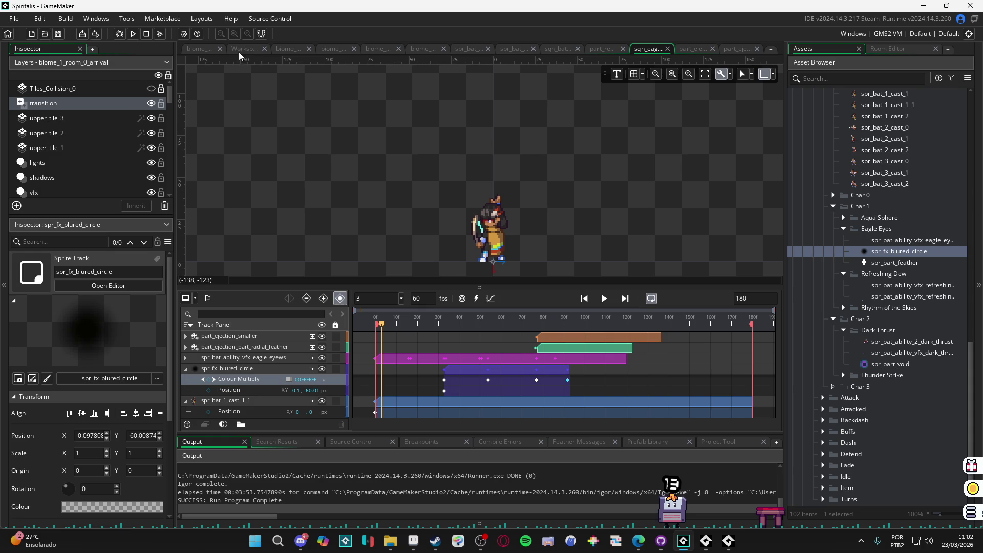
# Step: Build and run the game with F5 to test the Eagle Eyes ability
pyautogui.press('F5')
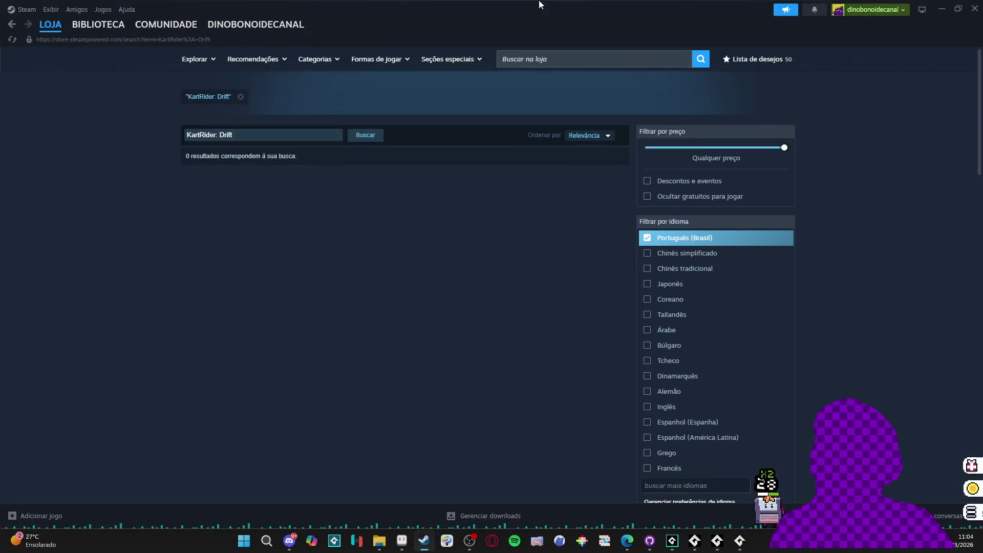
# Step: Search the Steam store for 'goldman' and open The Eternal Life of Goldman page
pyautogui.click(424, 541)
pyautogui.click(539, 54)
pyautogui.write('gold')
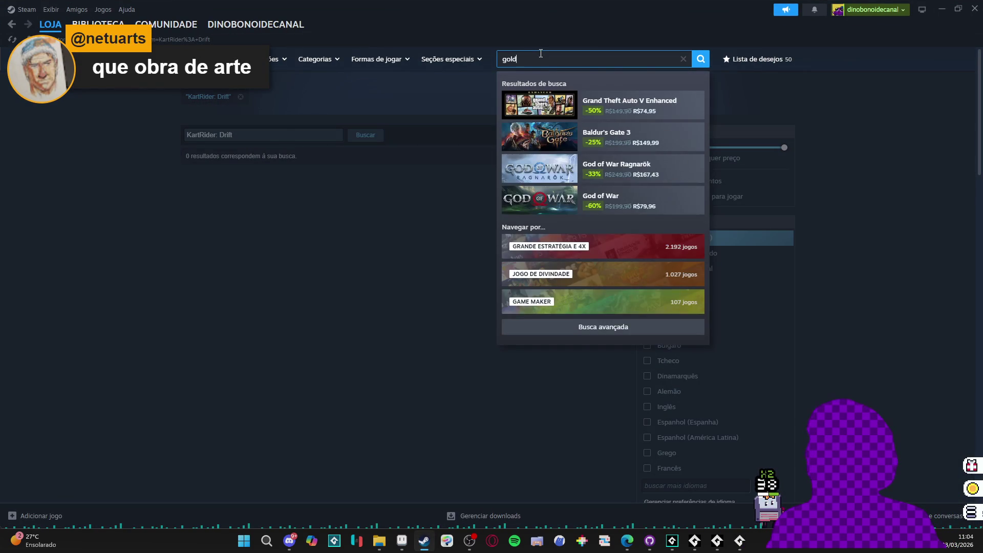
pyautogui.write('man')
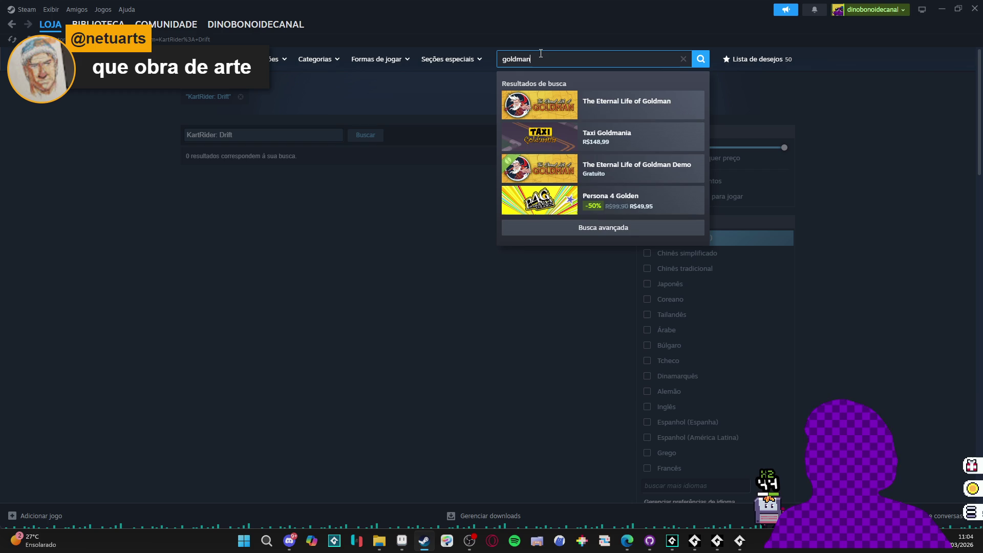
pyautogui.click(630, 105)
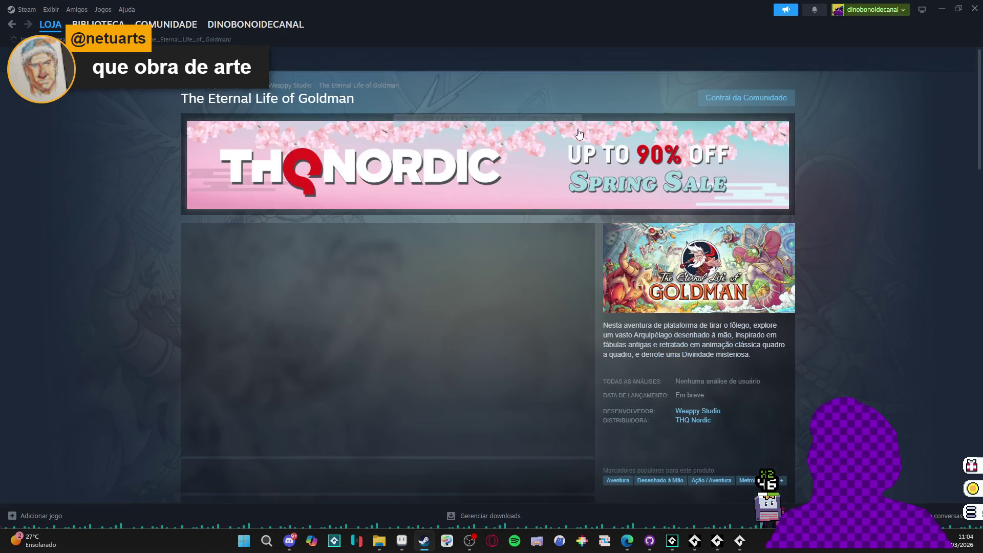
# Step: Pause the Goldman trailer at 0:14 and return to GameMaker
pyautogui.scroll(-1, 573, 347)
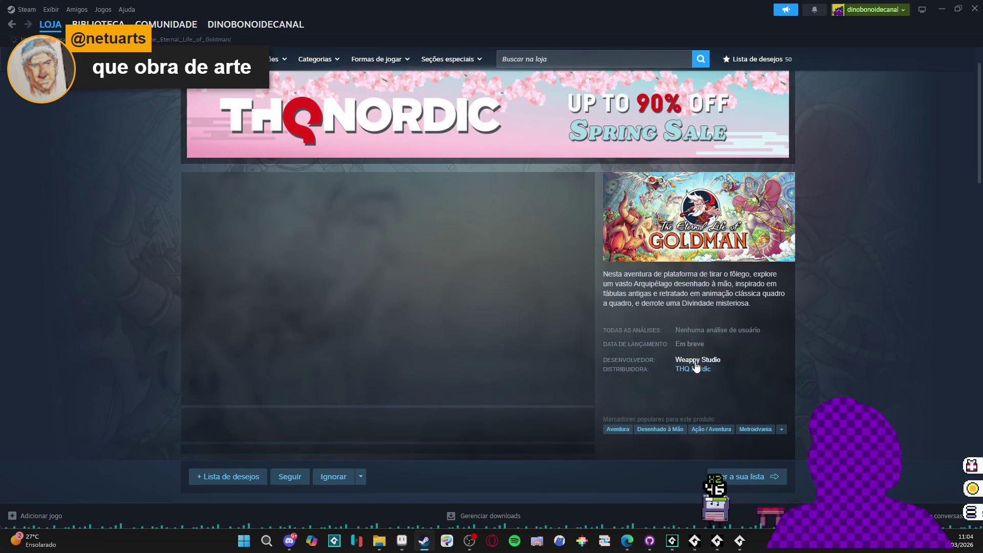
pyautogui.scroll(-7, 463, 338)
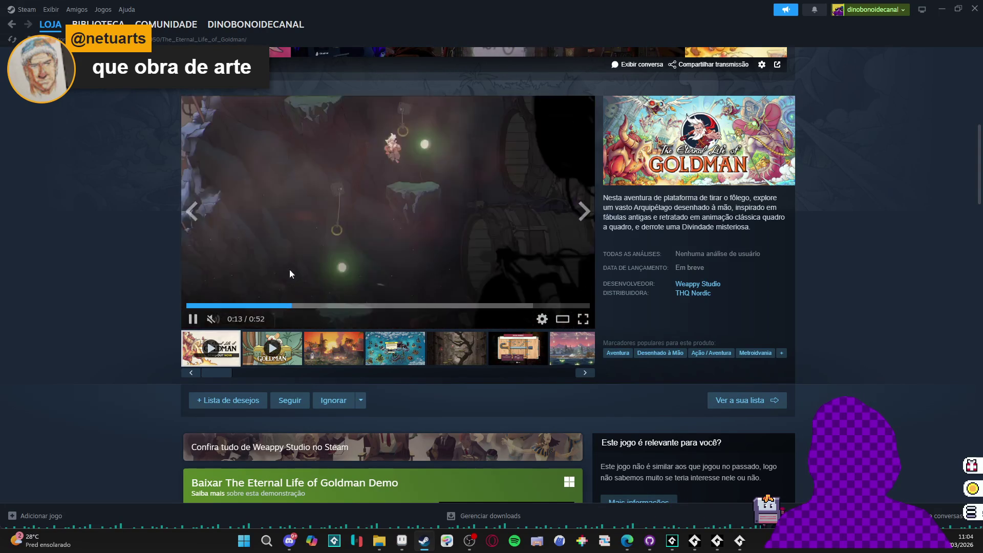
pyautogui.click(192, 319)
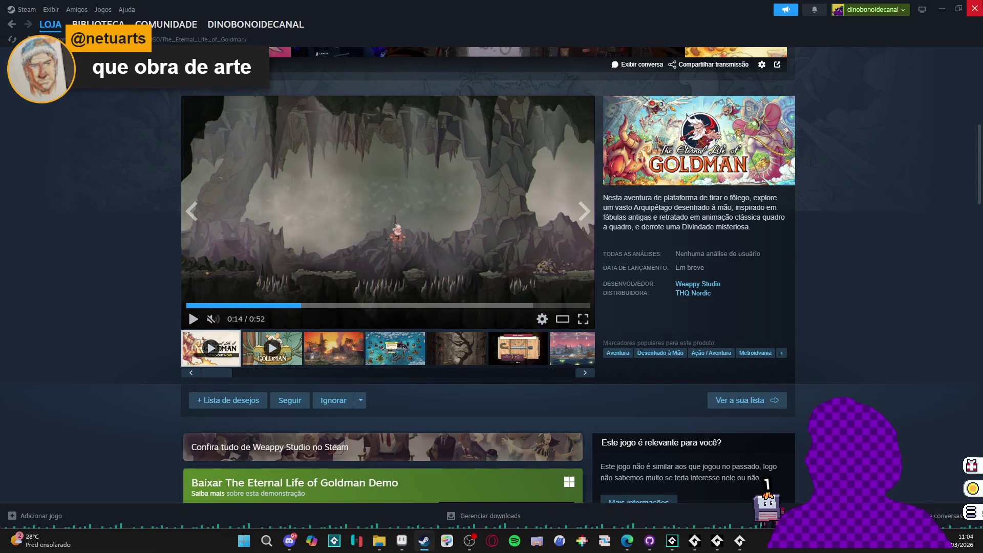
pyautogui.hotkey('alt', 'Tab')
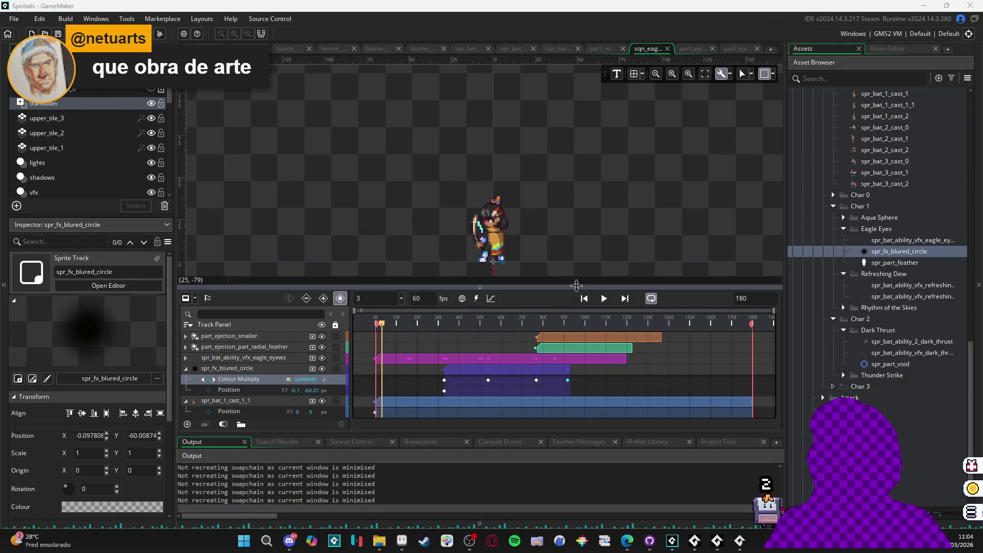
# Step: Enlarge the timeline slightly, preview the Eagle Eyes sequence, and check the particle emitter
pyautogui.moveTo(588, 289)
pyautogui.mouseDown()
pyautogui.moveTo(587, 309)
pyautogui.moveTo(582, 286)
pyautogui.mouseUp()
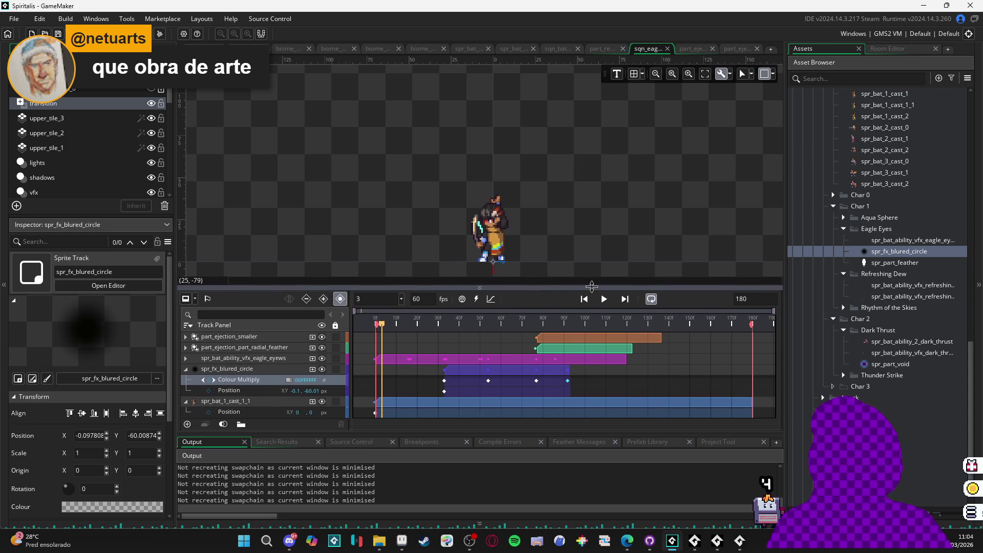
pyautogui.click(606, 299)
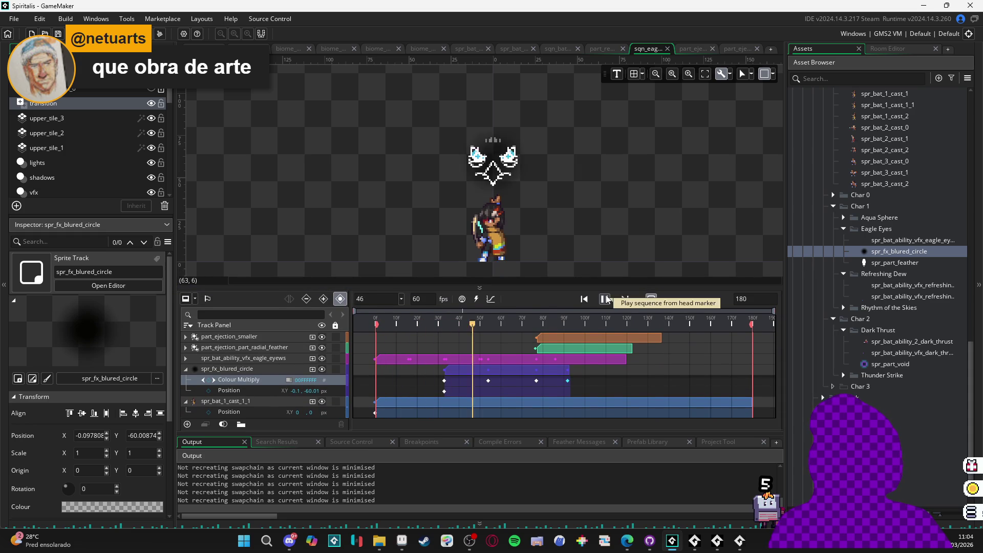
pyautogui.click(606, 300)
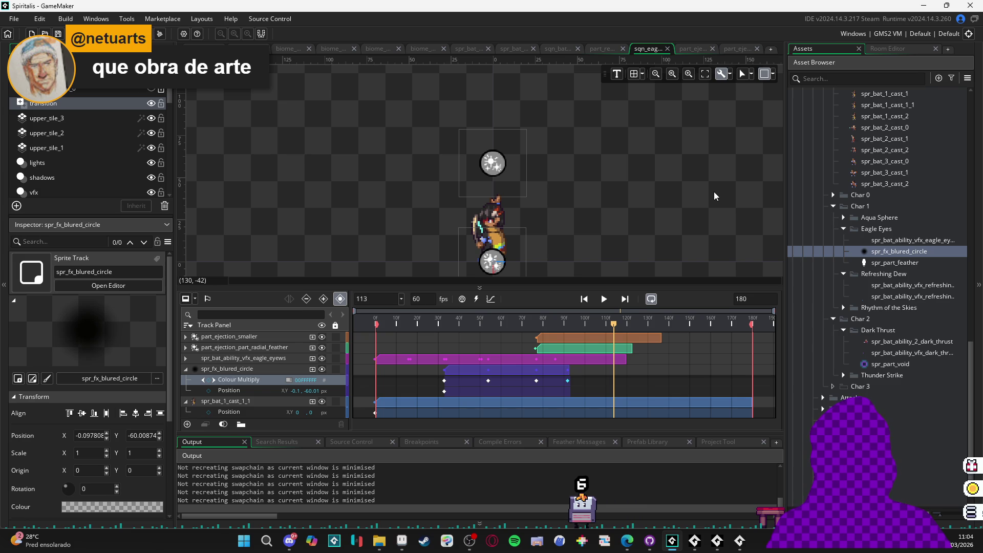
pyautogui.click(725, 51)
pyautogui.click(647, 50)
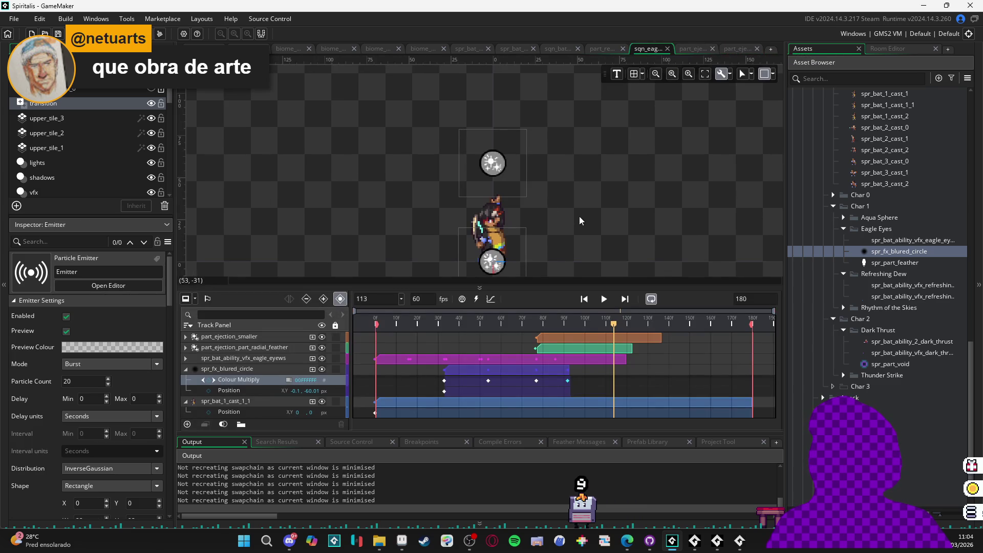
# Step: Open biome_1_room_0_arrival and briefly play its room animation preview
pyautogui.click(285, 49)
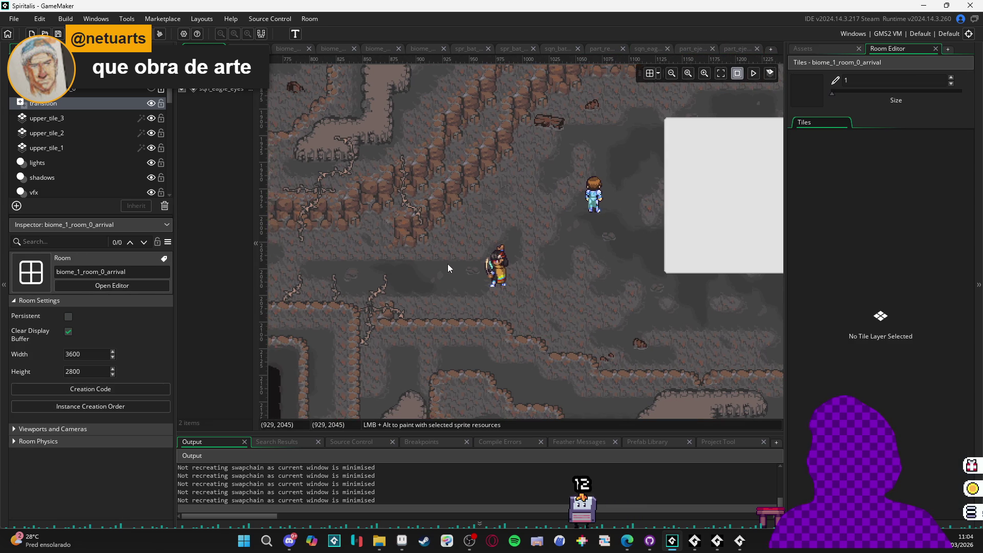
pyautogui.click(754, 75)
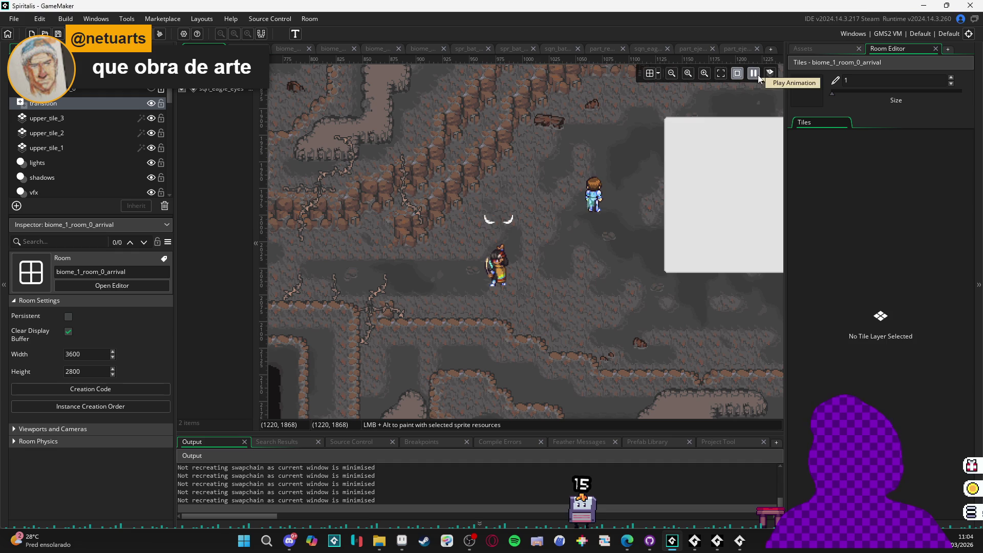
pyautogui.click(758, 75)
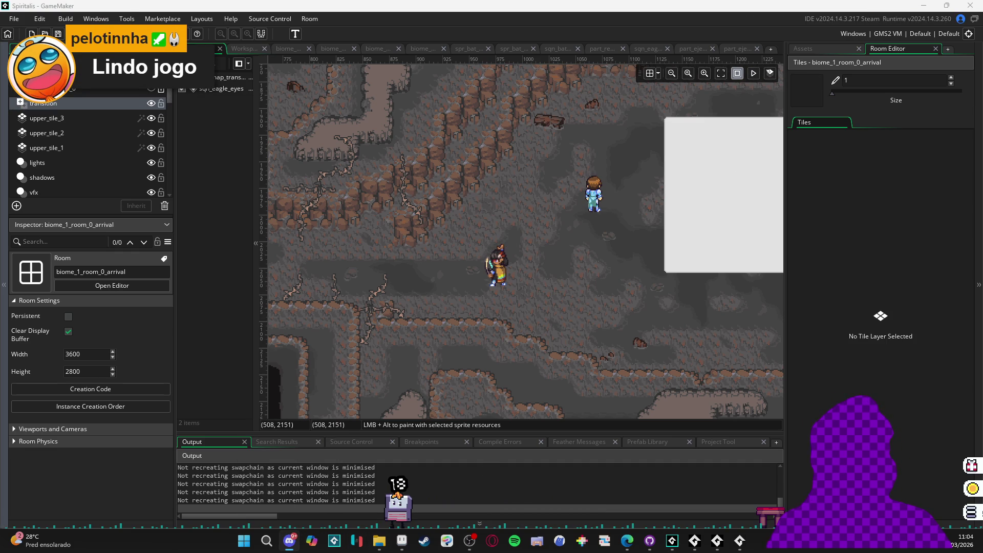
pyautogui.click(375, 546)
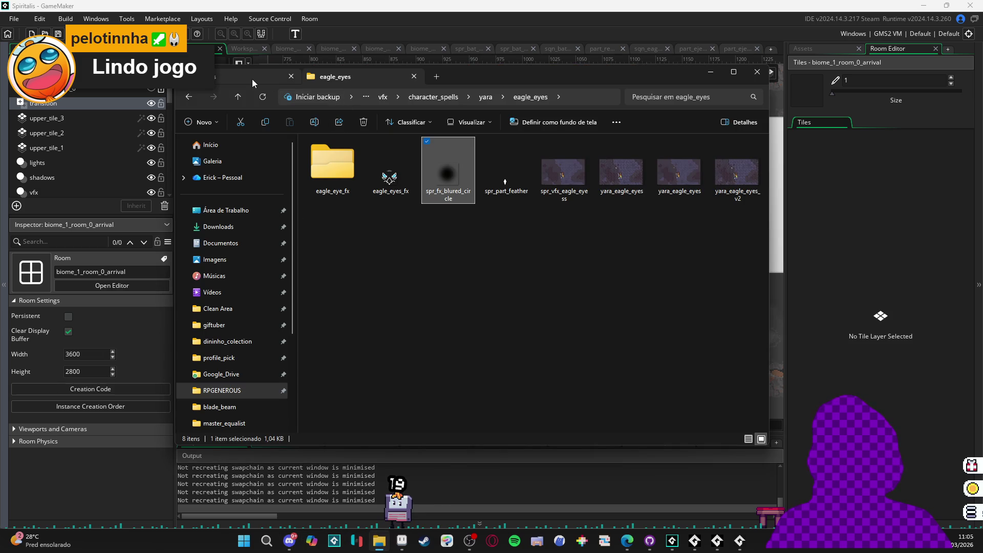
pyautogui.click(253, 83)
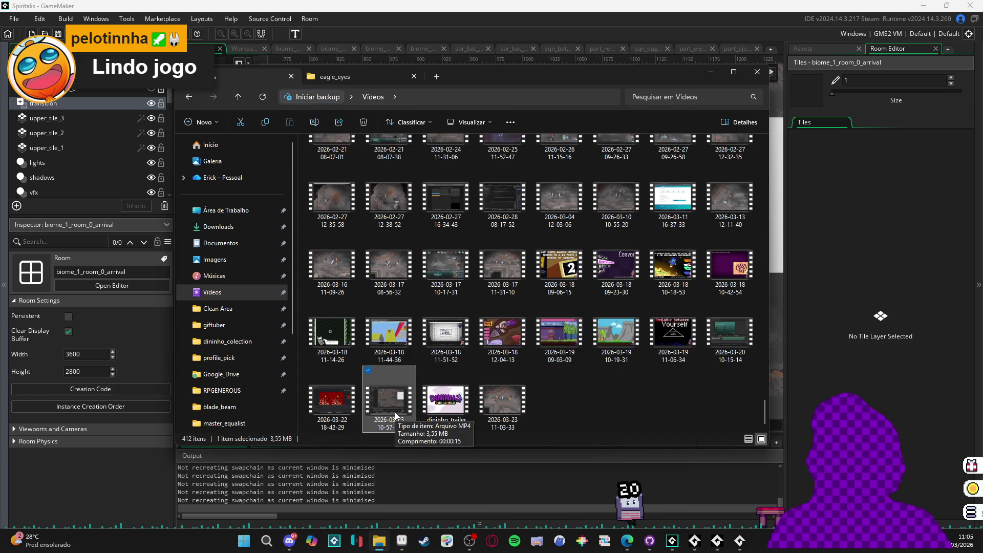
pyautogui.click(504, 408)
pyautogui.doubleClick(522, 408)
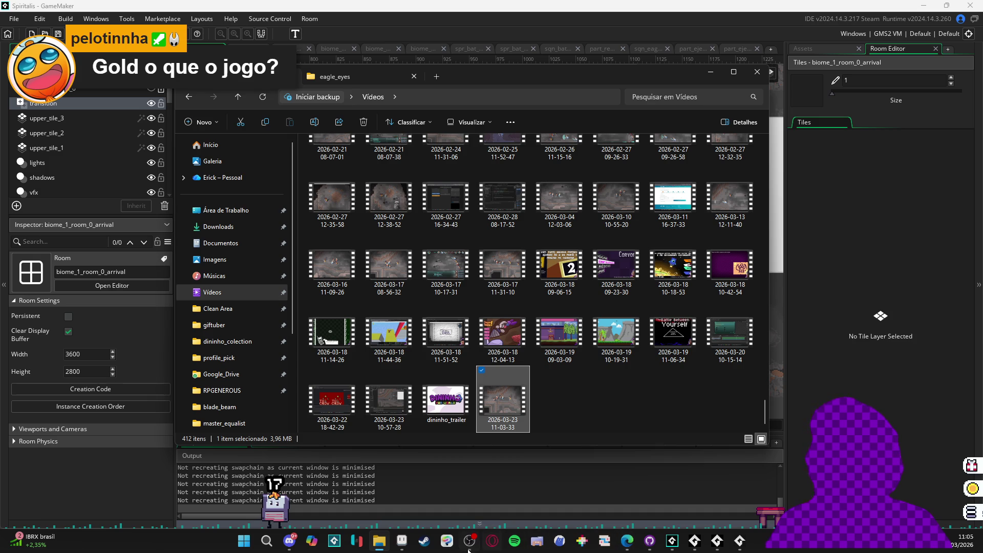
pyautogui.click(423, 542)
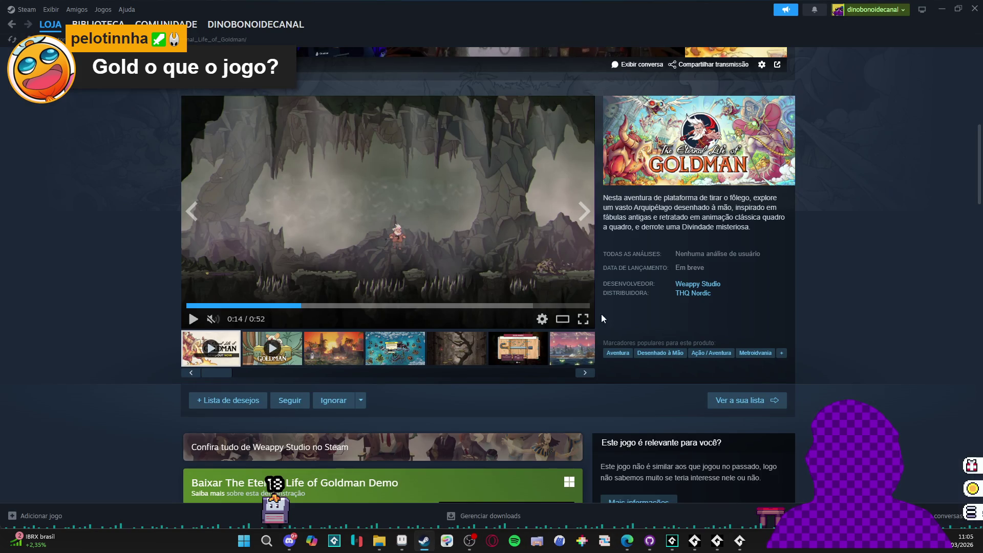
# Step: Watch the Goldman trailer fullscreen, pause it at 0:42, and close Steam
pyautogui.click(584, 319)
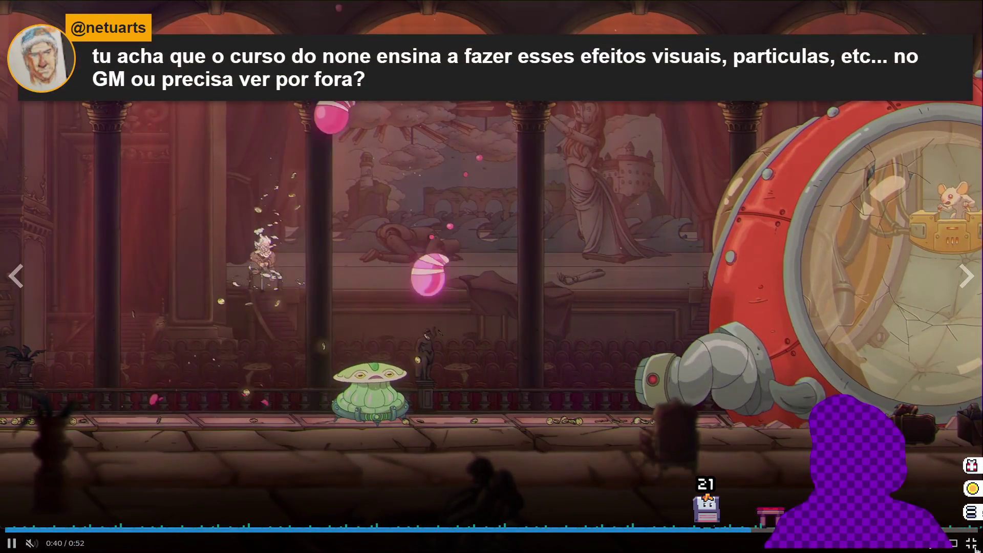
pyautogui.click(976, 548)
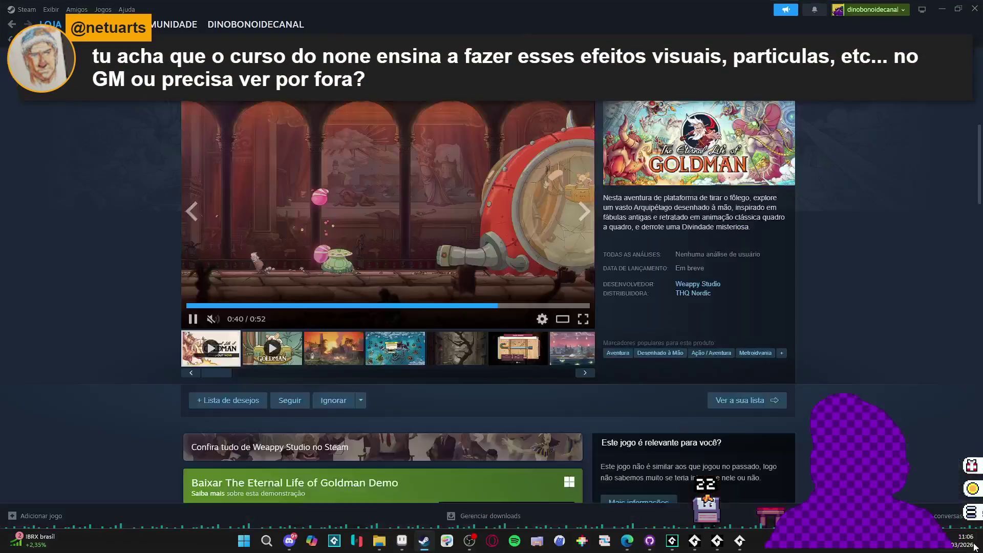
pyautogui.click(188, 317)
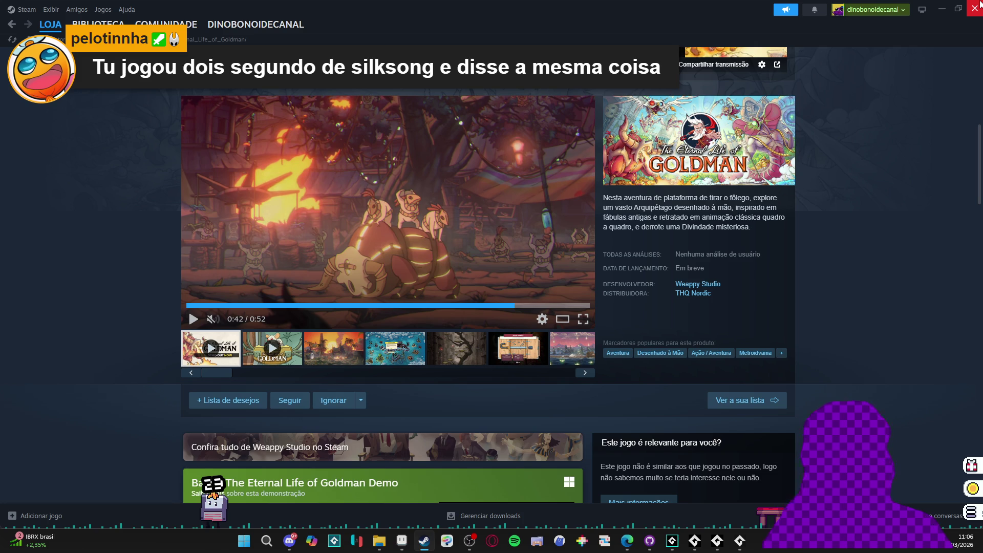
pyautogui.click(980, 4)
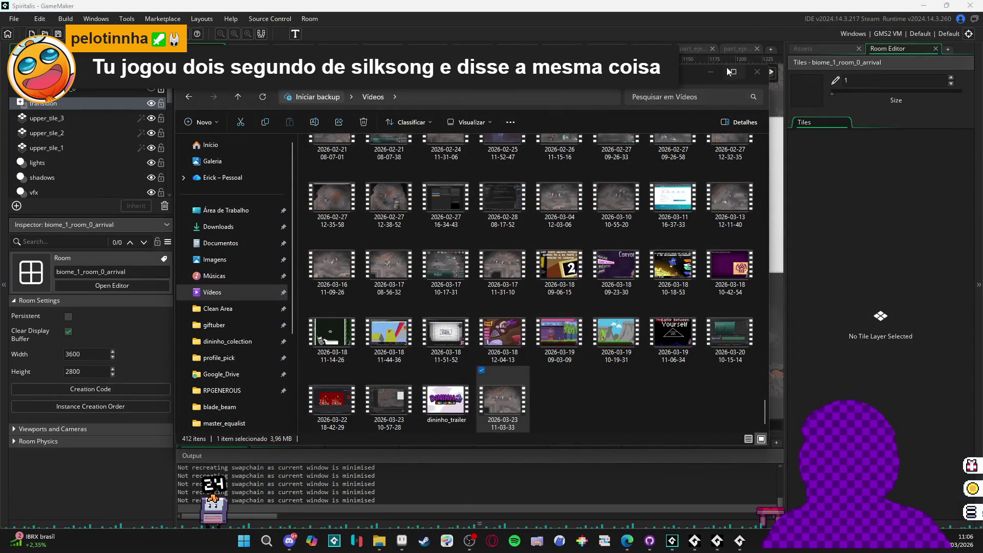
pyautogui.click(707, 72)
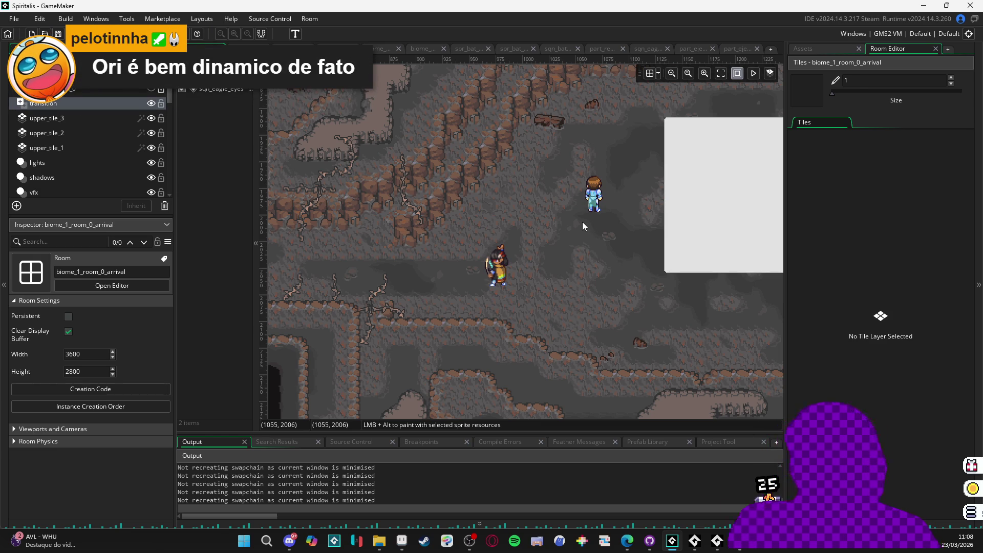
pyautogui.moveTo(585, 269)
pyautogui.mouseDown()
pyautogui.moveTo(525, 279)
pyautogui.moveTo(533, 329)
pyautogui.moveTo(513, 336)
pyautogui.mouseUp()
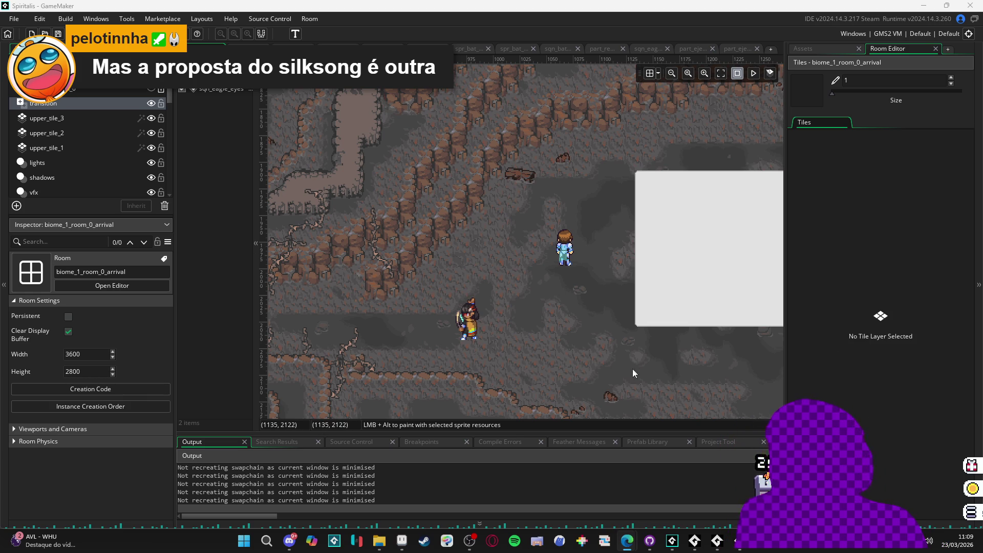
pyautogui.hscroll(3, 634, 392)
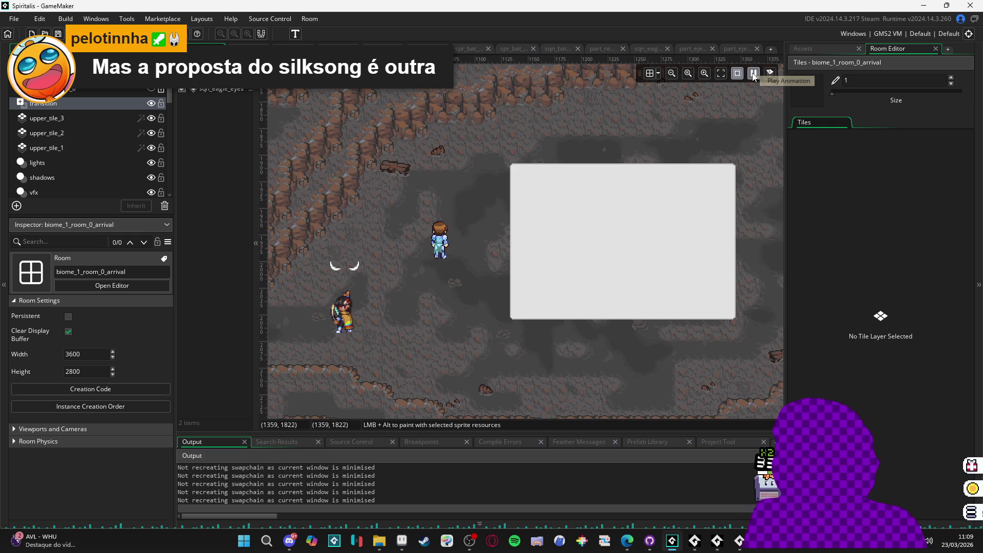
pyautogui.moveTo(435, 314); pyautogui.dragTo(468, 319)
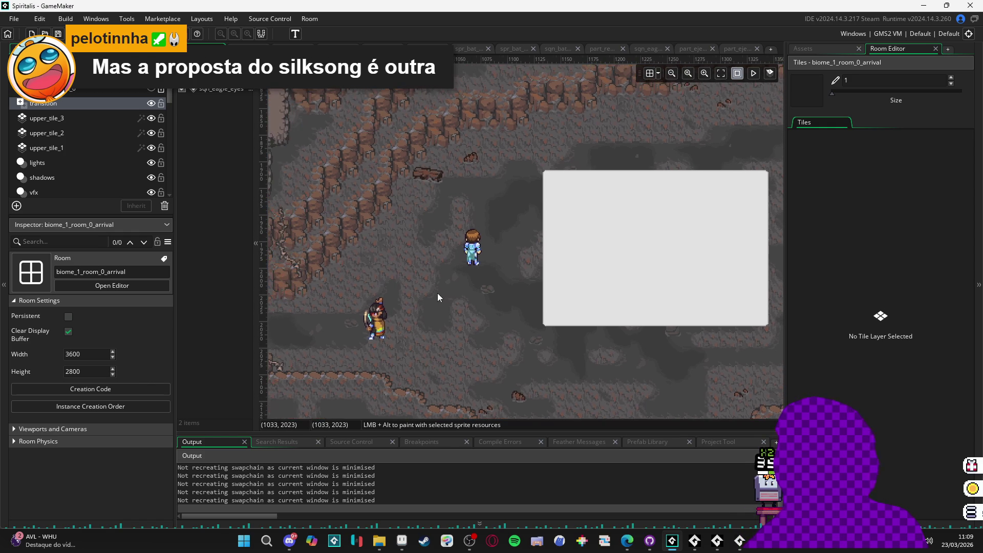
pyautogui.moveTo(622, 543)
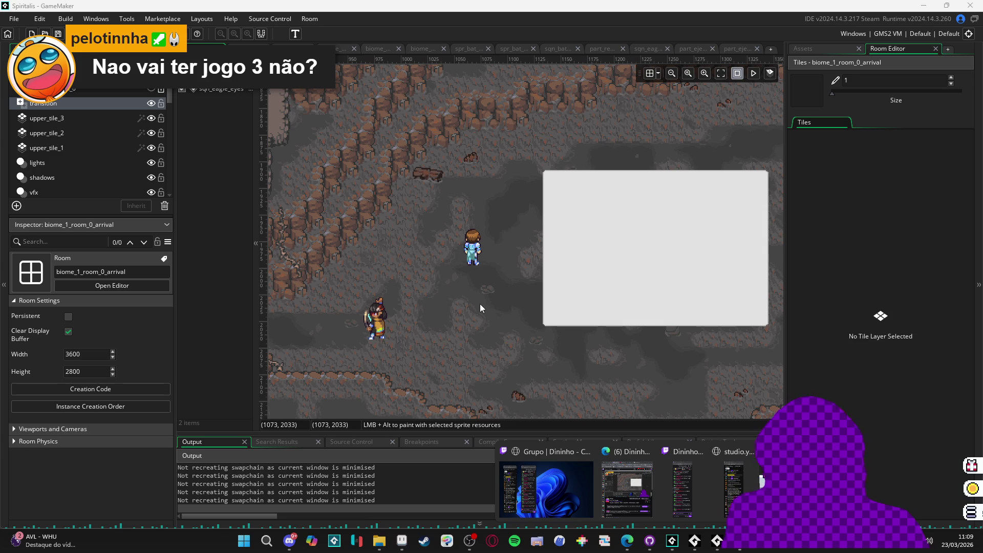
# Step: Search the Steam store for Ori and open the Moon Studios developer page from Ori and the Blind Forest
pyautogui.click(426, 544)
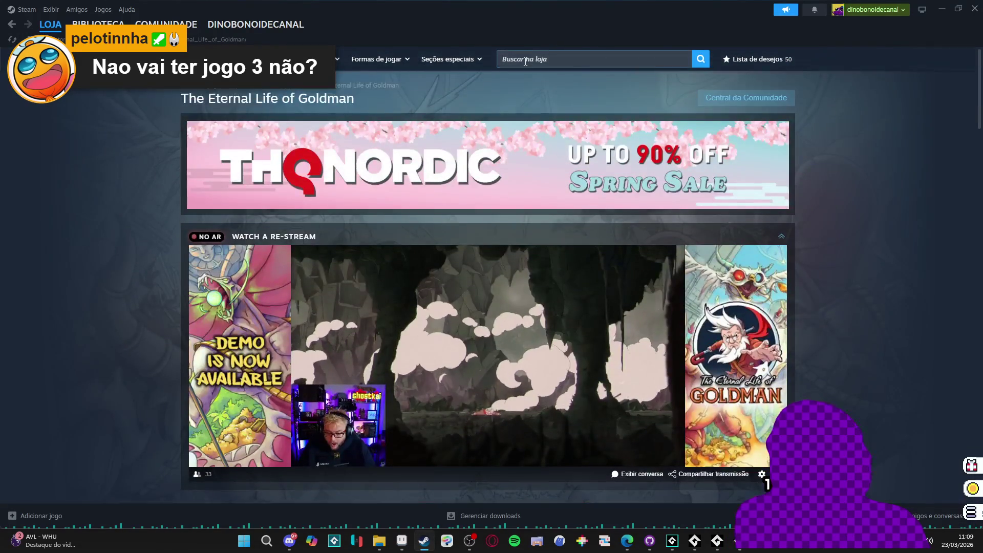
pyautogui.click(526, 62)
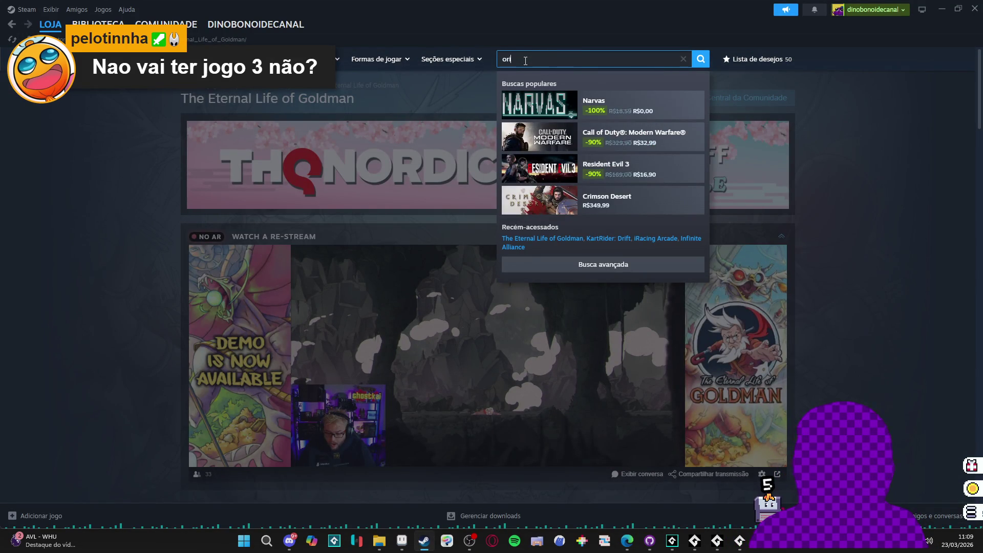
pyautogui.write('i and')
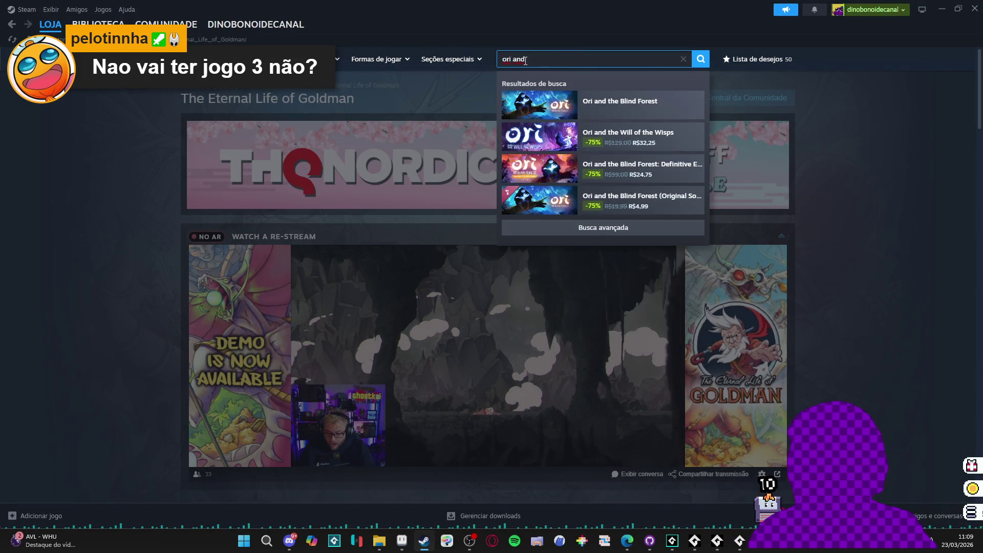
pyautogui.click(640, 105)
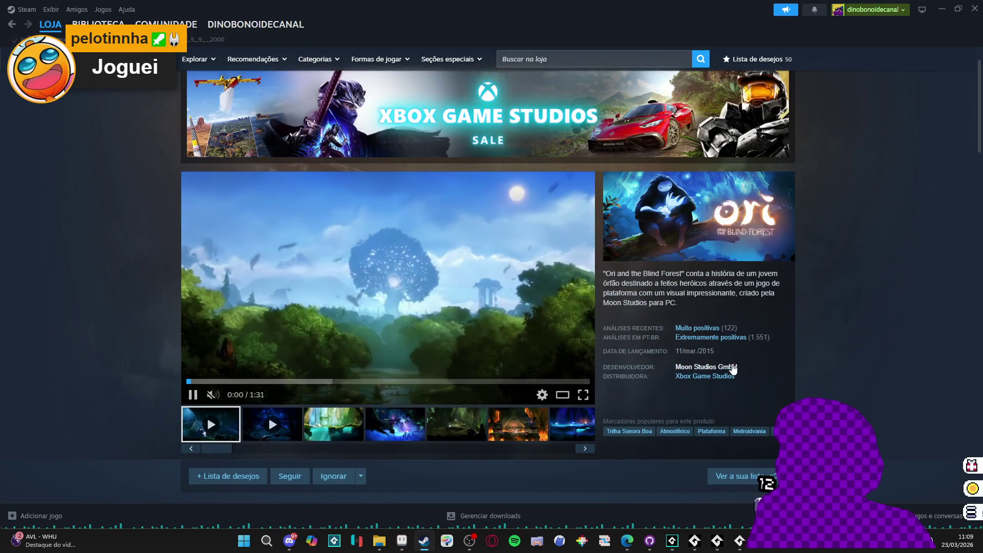
pyautogui.click(733, 368)
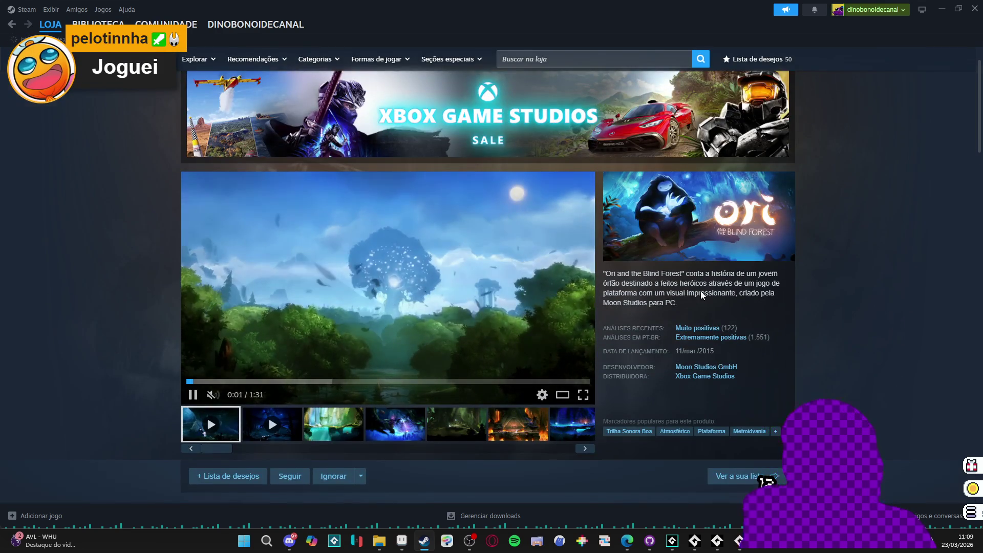
pyautogui.scroll(-3, 154, 257)
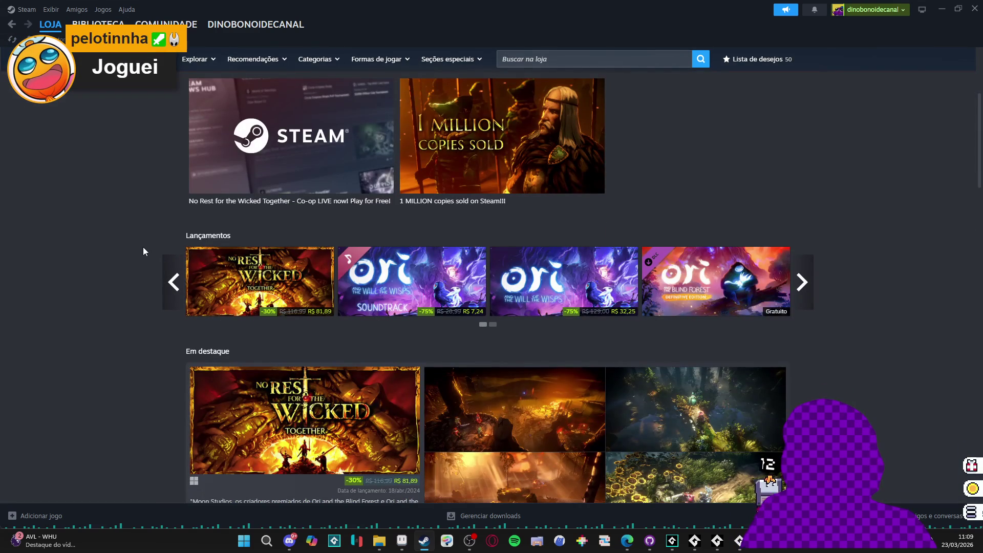
pyautogui.moveTo(260, 291)
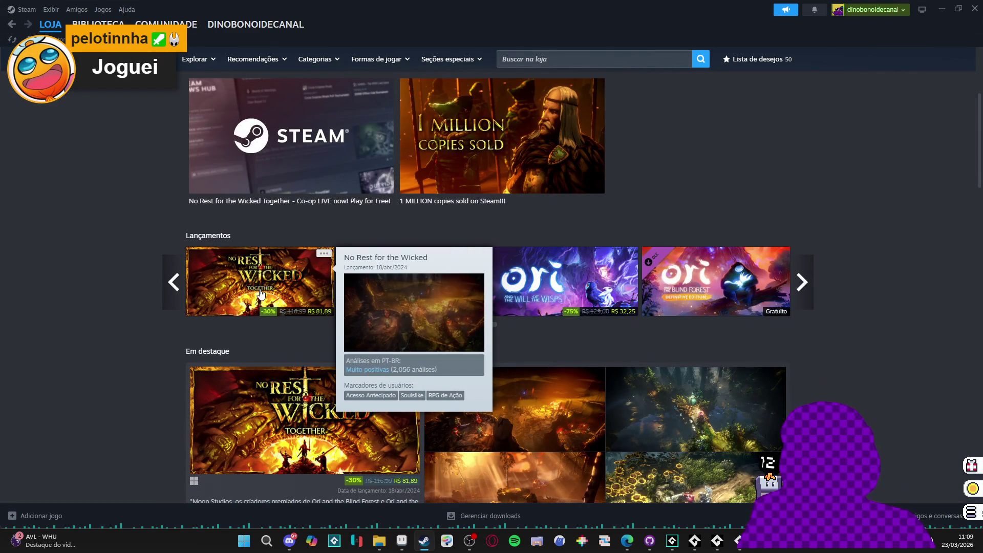
pyautogui.click(260, 292)
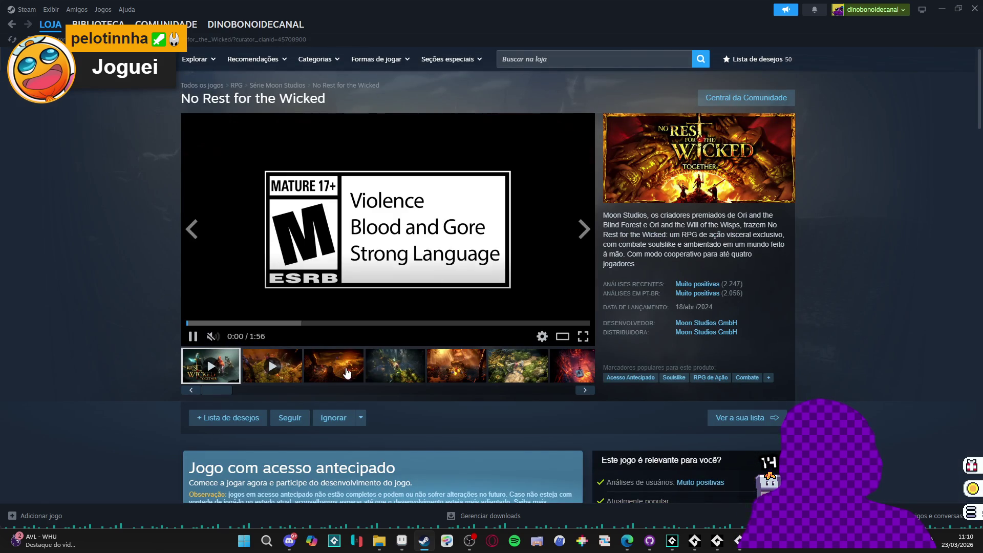
pyautogui.click(347, 370)
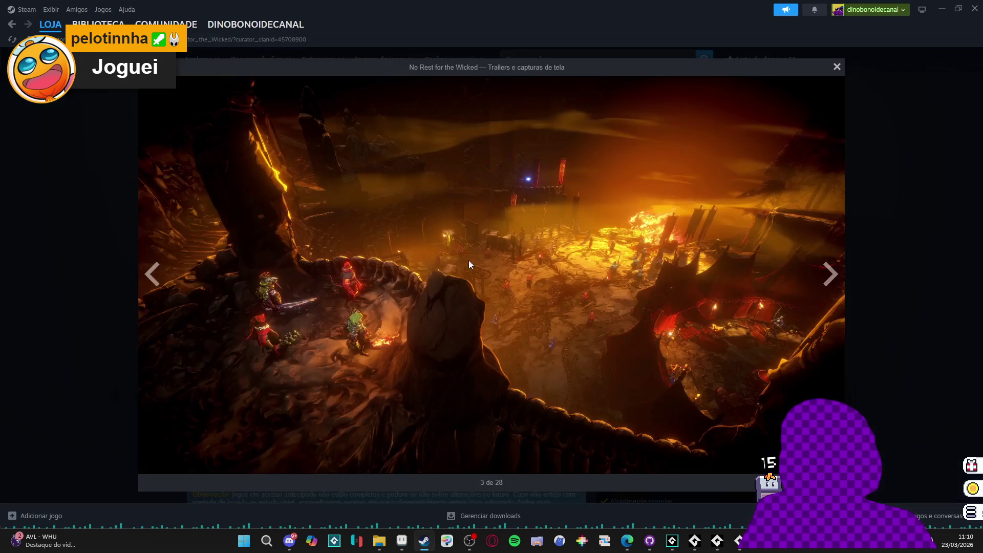
pyautogui.click(831, 275)
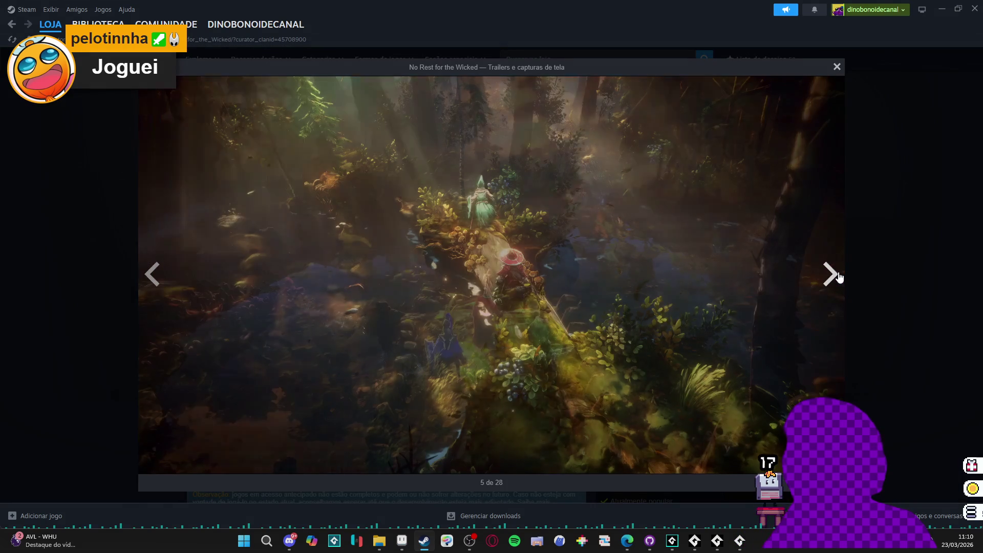
pyautogui.click(839, 277)
pyautogui.click(839, 277)
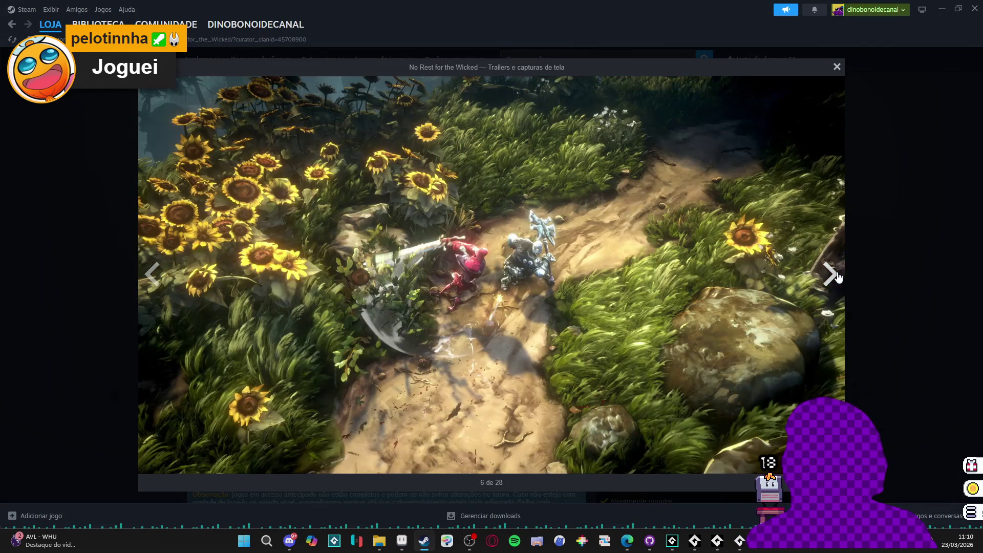
pyautogui.click(834, 277)
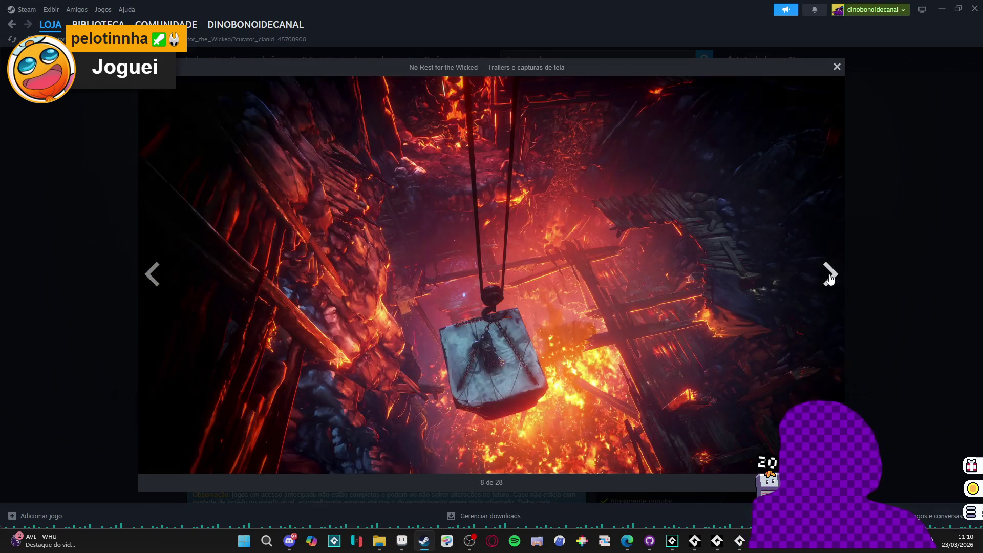
pyautogui.click(831, 277)
pyautogui.click(829, 274)
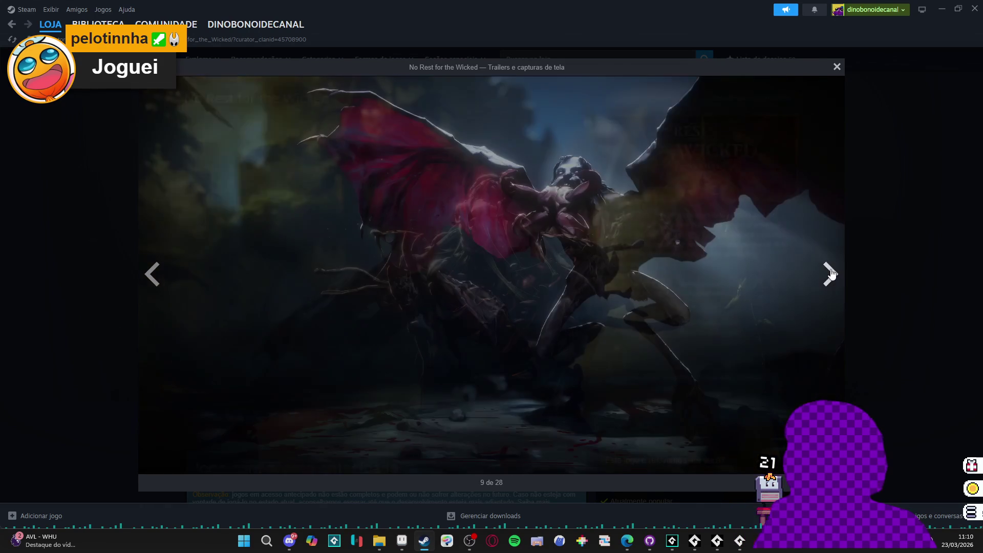
pyautogui.click(831, 274)
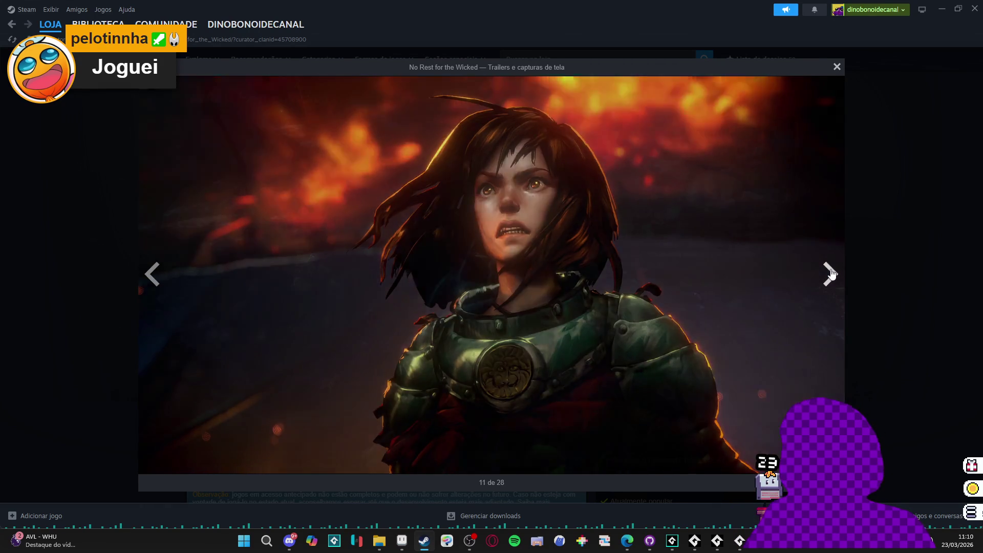
pyautogui.click(830, 274)
pyautogui.click(830, 274)
pyautogui.click(882, 253)
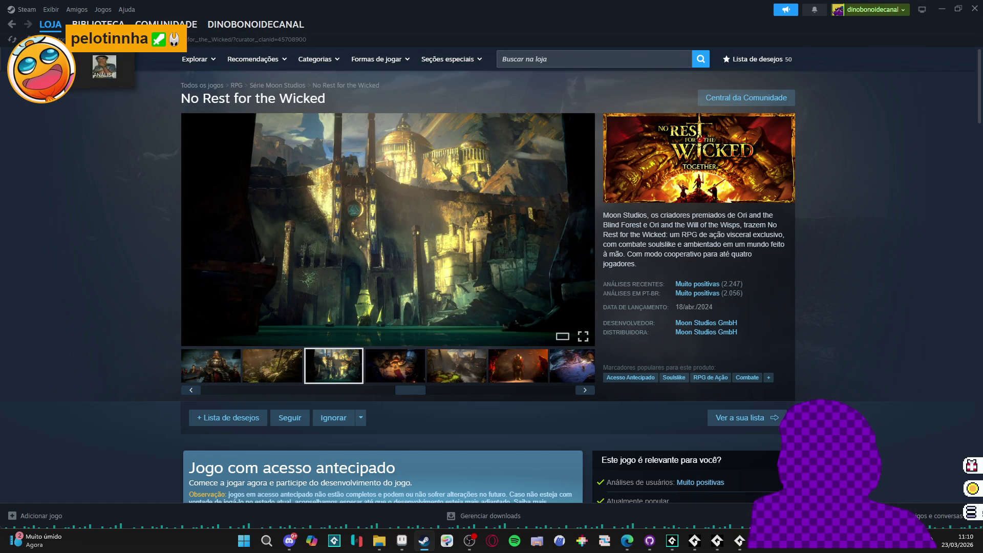
pyautogui.click(11, 24)
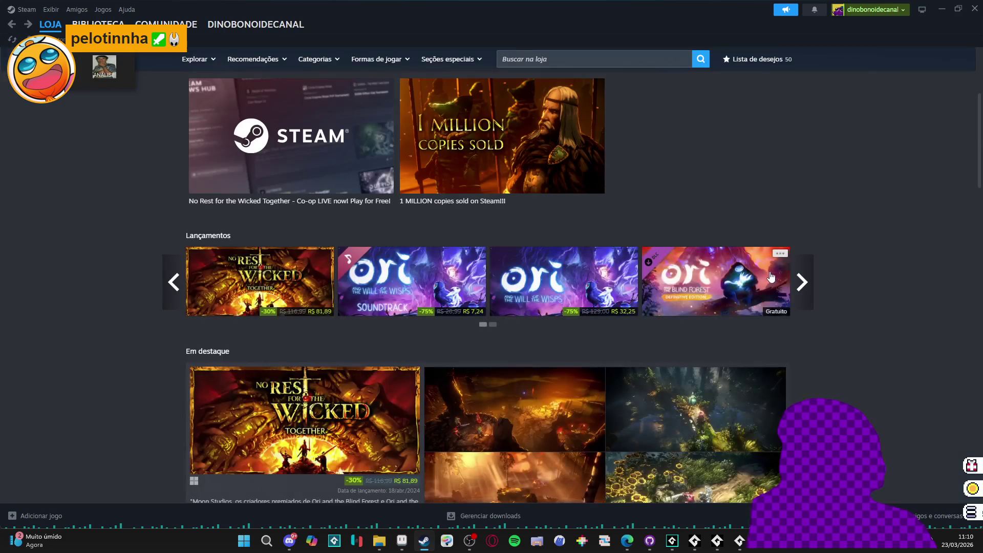
pyautogui.scroll(-4, 80, 263)
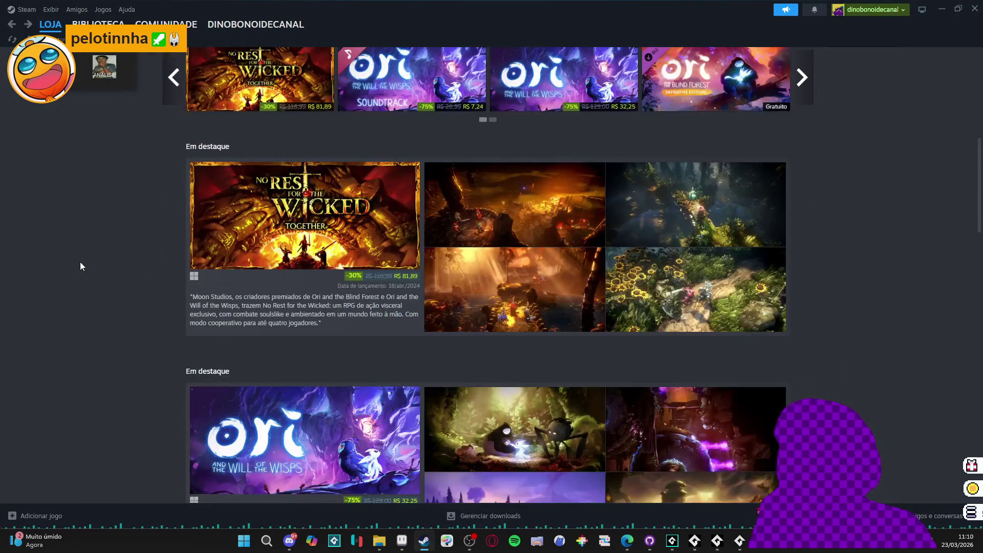
pyautogui.scroll(-7, 80, 263)
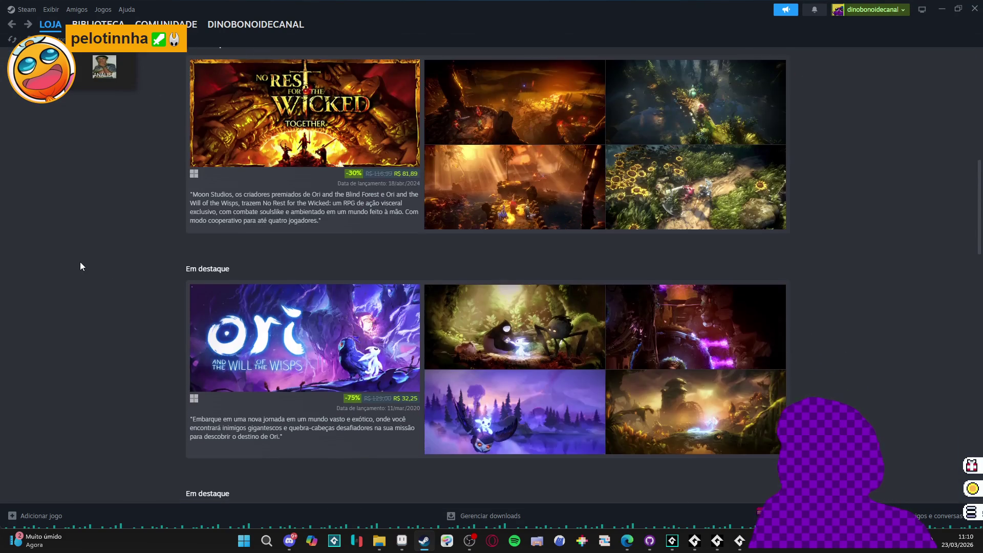
pyautogui.moveTo(500, 317)
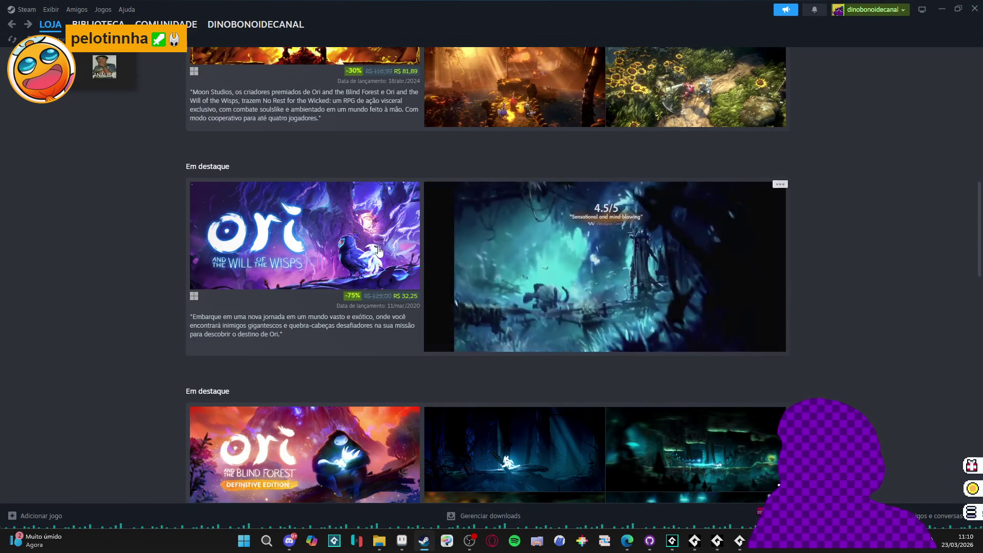
pyautogui.click(555, 256)
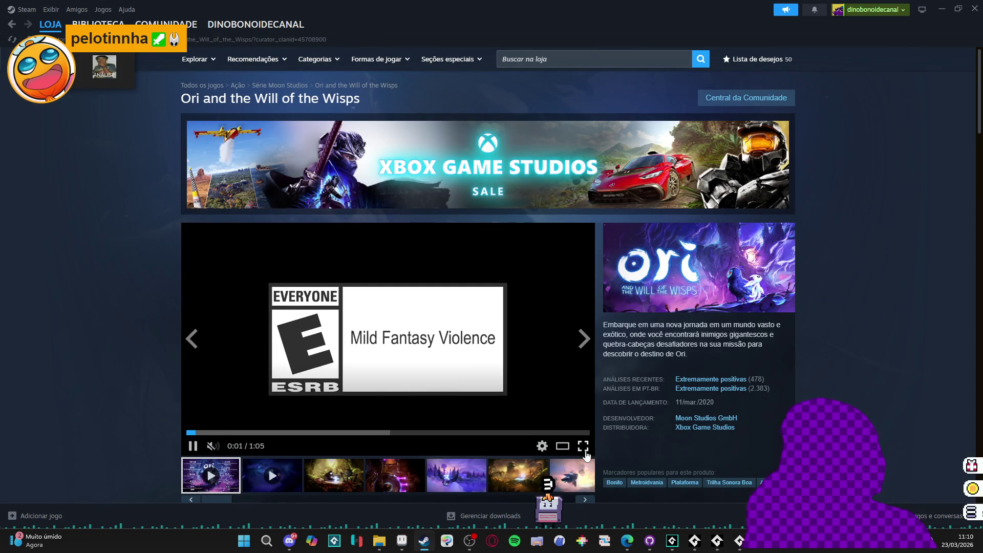
# Step: Play the first Ori and the Will of the Wisps trailer fullscreen, then pause and exit fullscreen
pyautogui.click(583, 446)
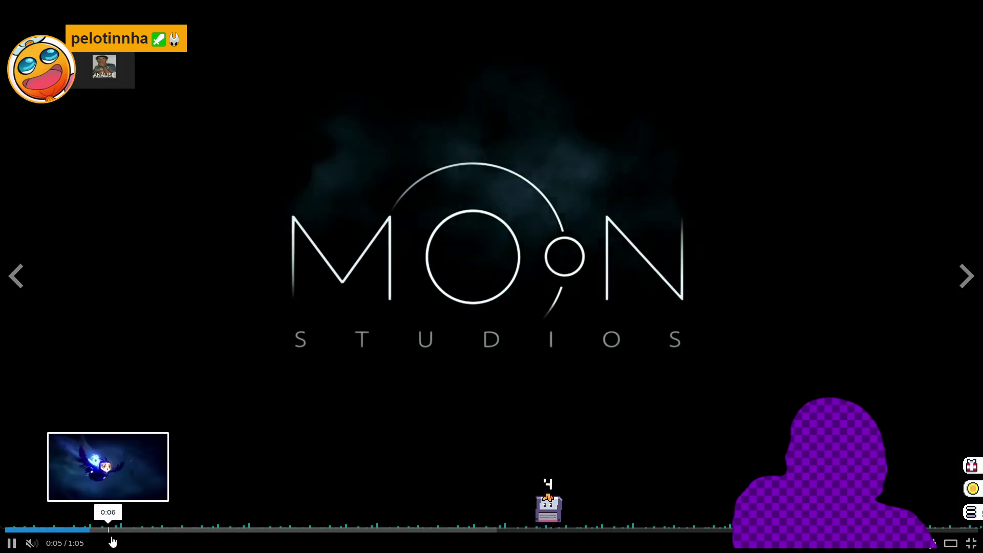
pyautogui.click(841, 367)
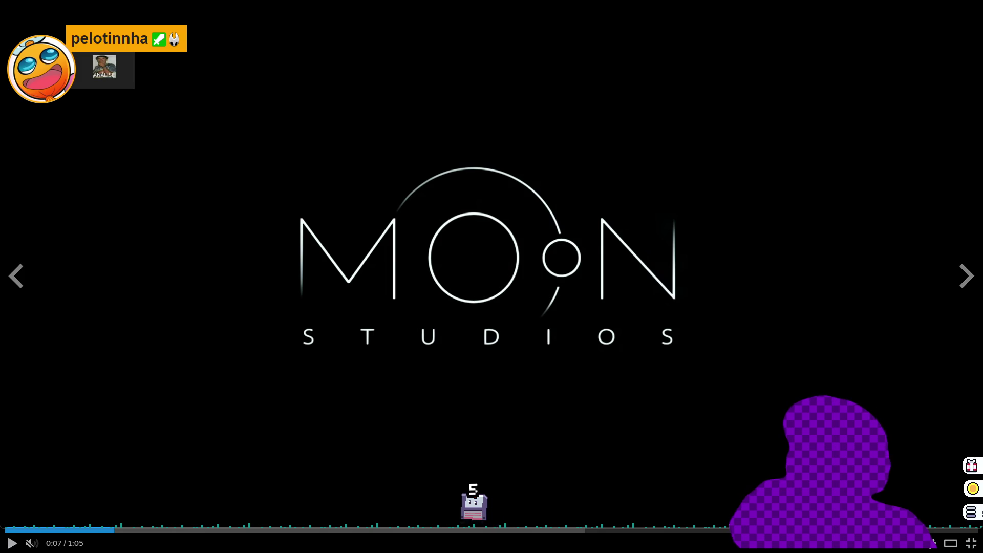
pyautogui.click(975, 545)
# Step: Watch the second trailer fullscreen from 0:23, then leave fullscreen
pyautogui.click(584, 339)
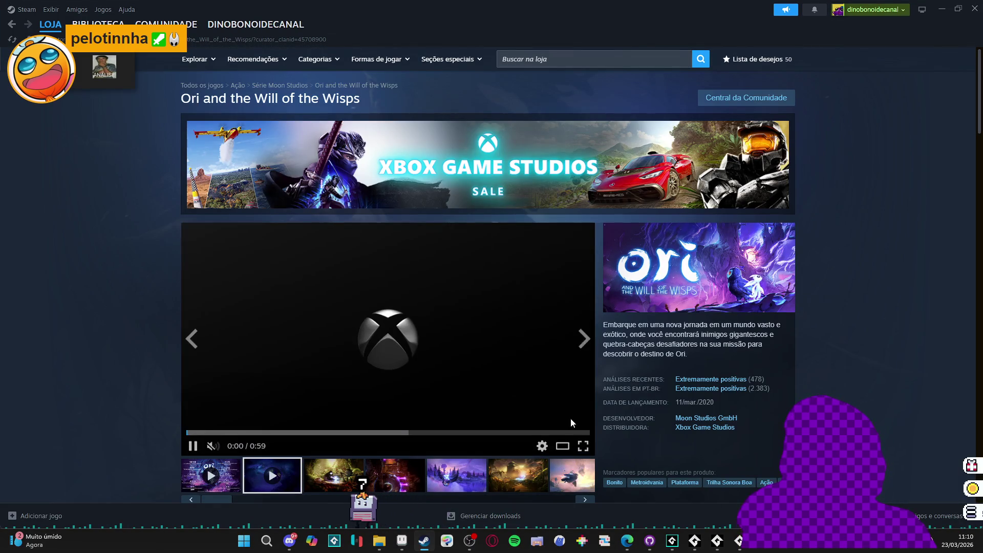
pyautogui.click(583, 446)
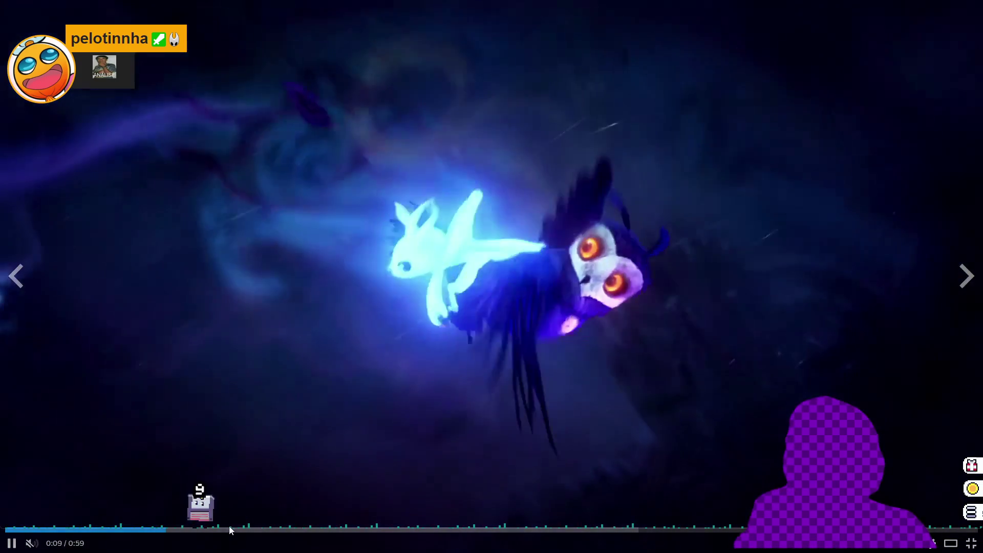
pyautogui.click(242, 531)
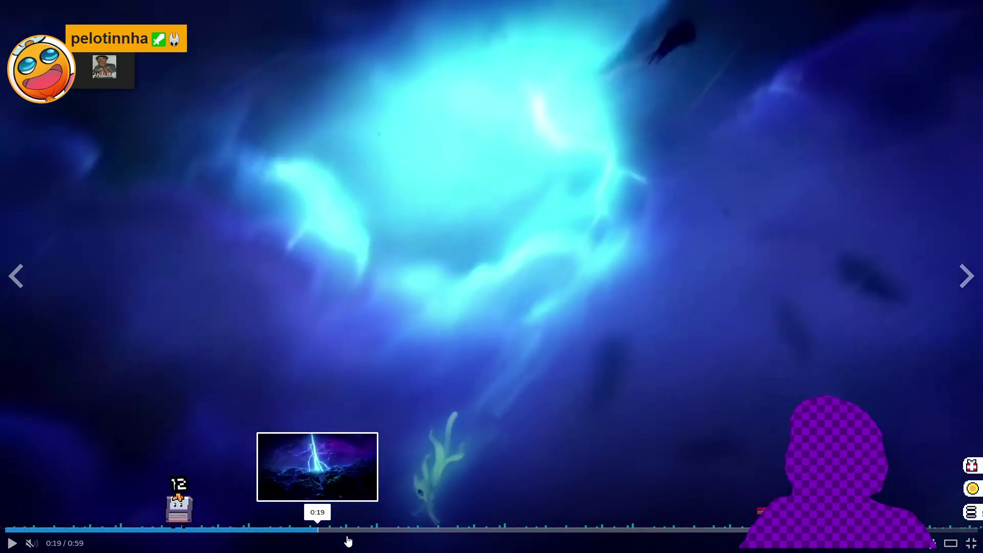
pyautogui.click(383, 531)
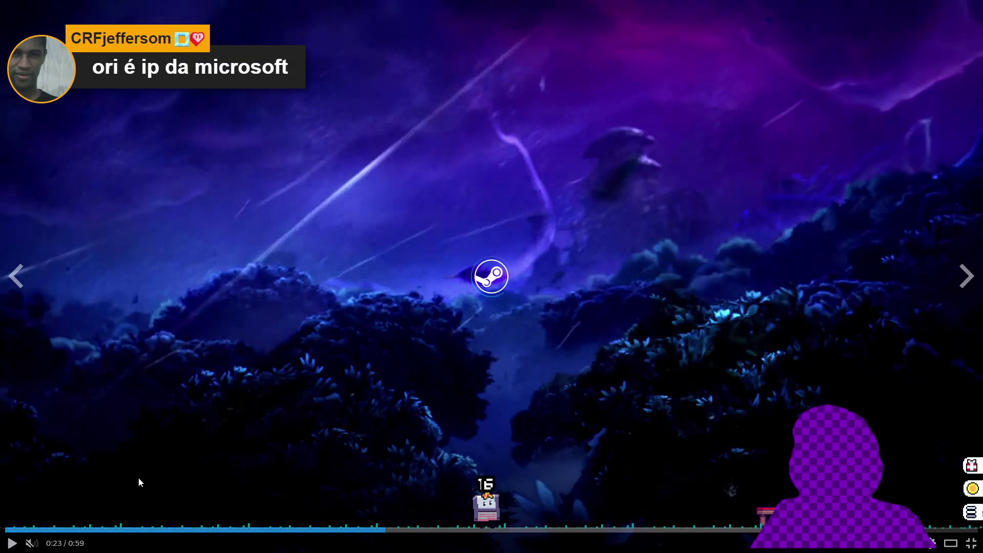
pyautogui.moveTo(480, 514)
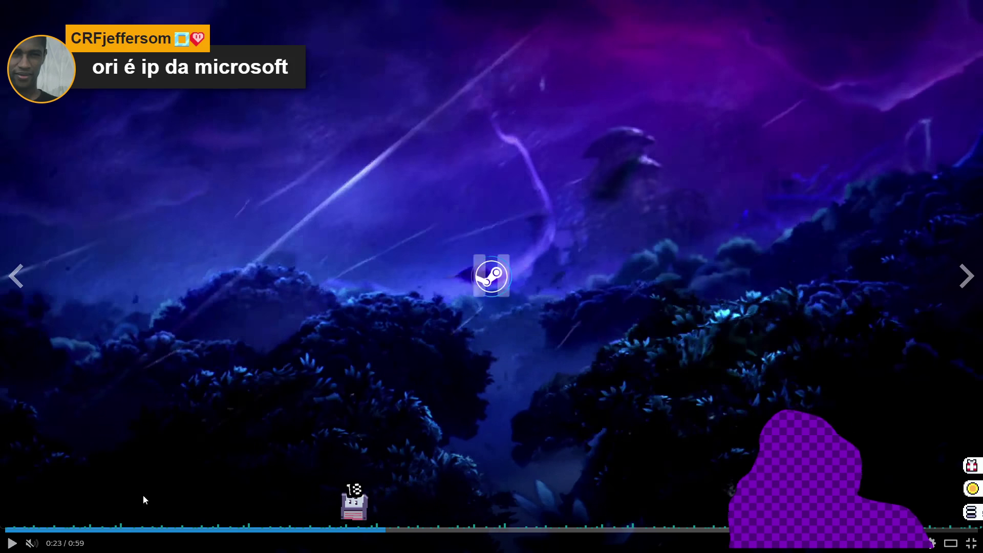
pyautogui.press('Escape')
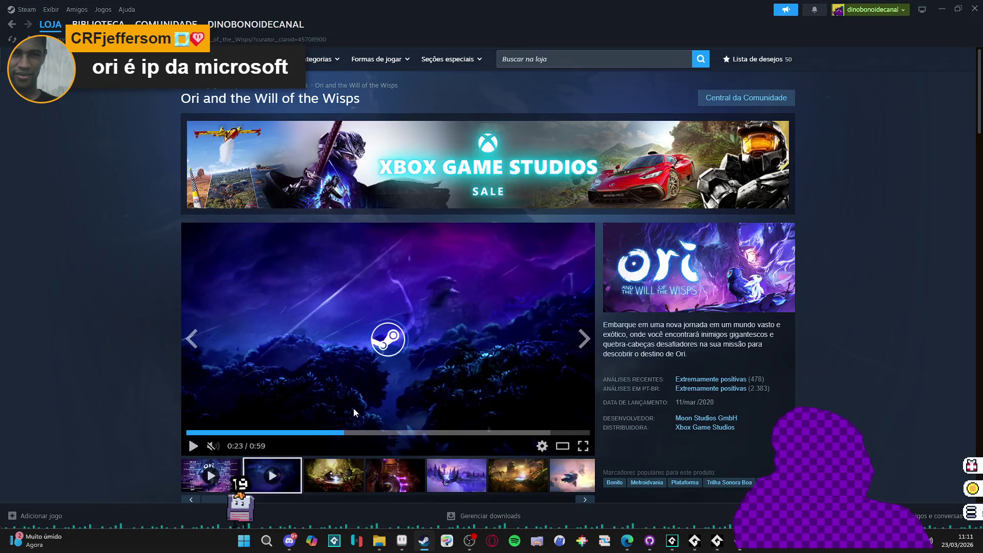
# Step: Rewatch the second Ori trailer fullscreen with a few pauses, stopping at 0:53 and leaving fullscreen
pyautogui.click(225, 433)
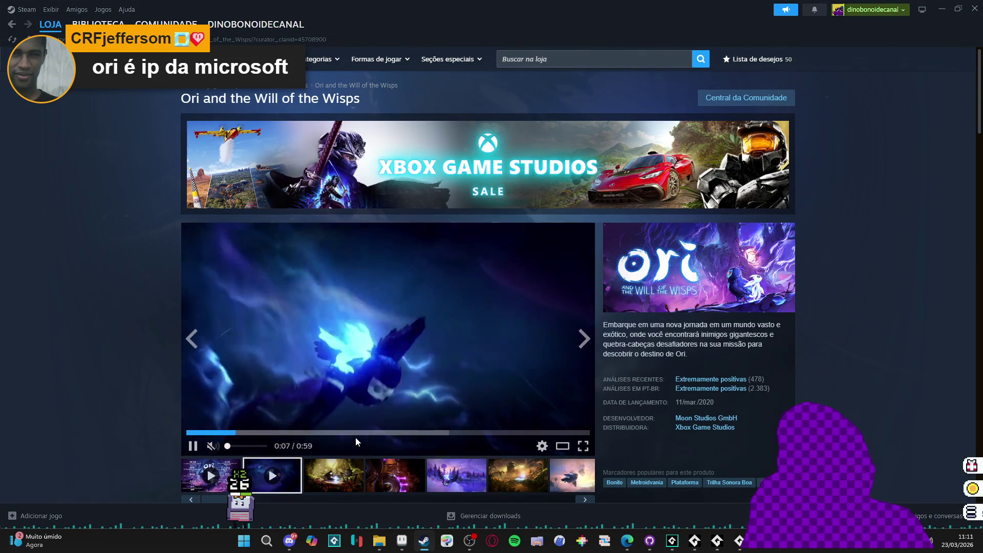
pyautogui.click(378, 433)
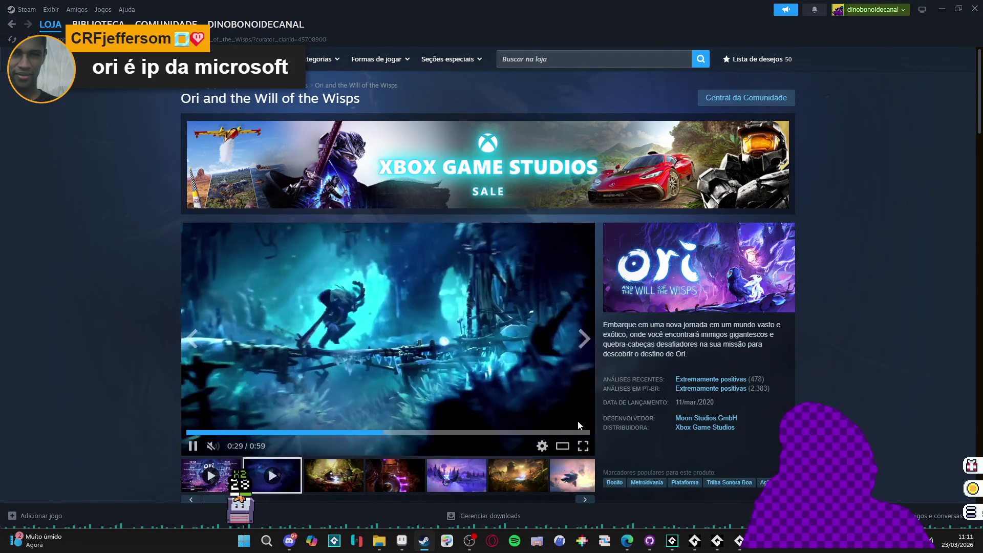
pyautogui.click(583, 446)
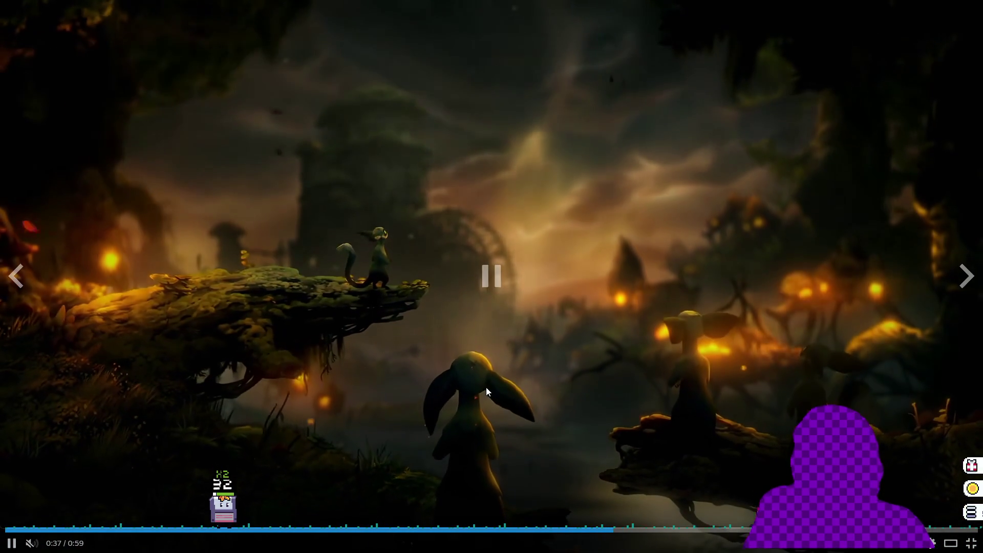
pyautogui.click(481, 388)
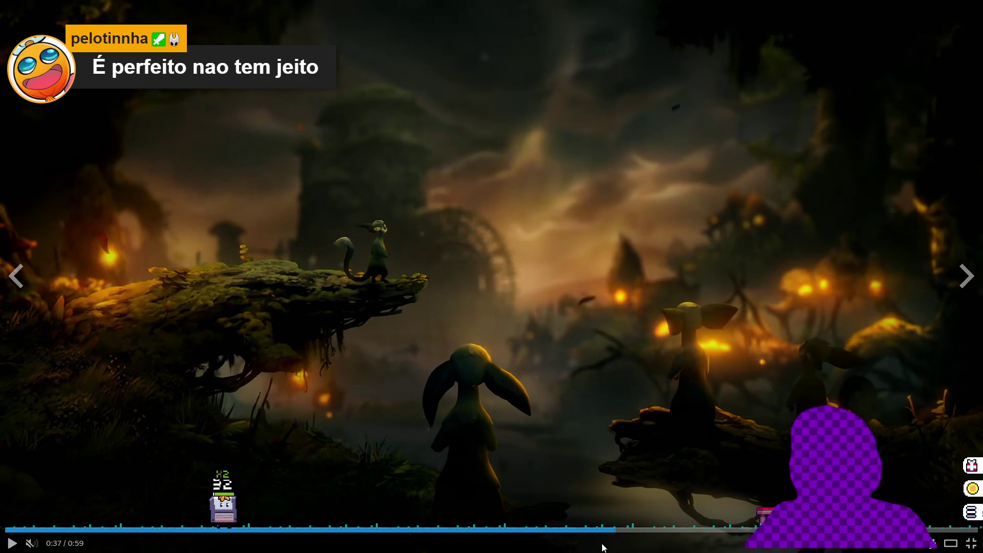
pyautogui.click(590, 530)
pyautogui.click(640, 315)
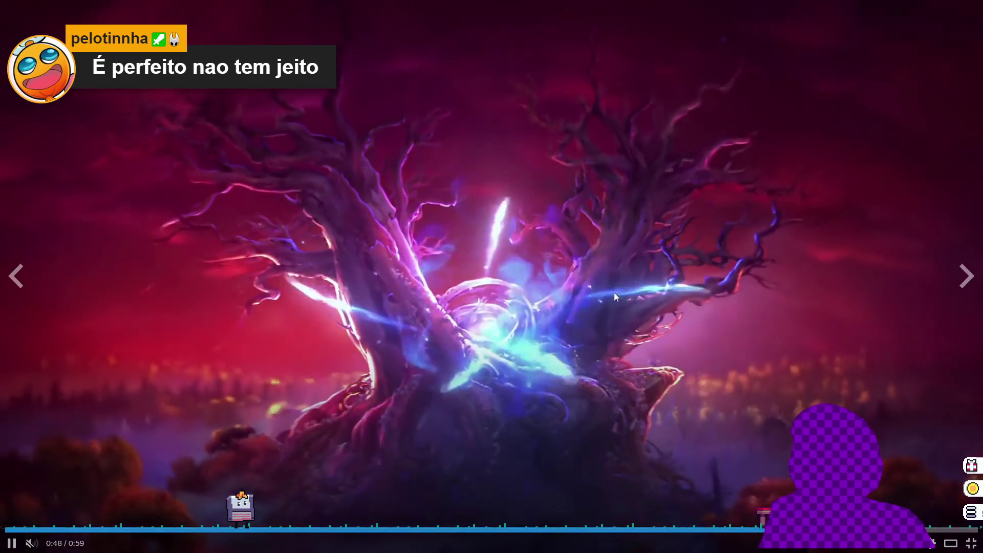
pyautogui.click(634, 325)
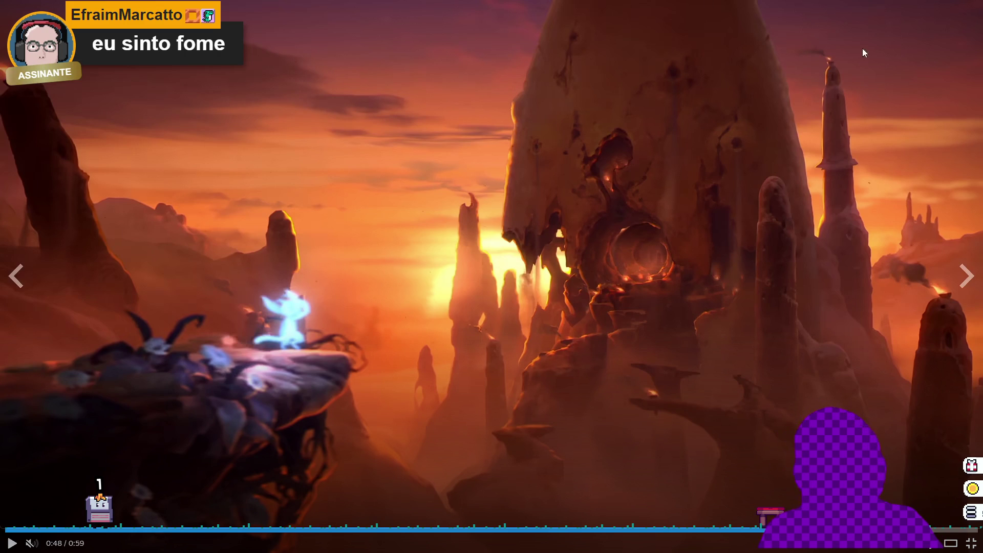
pyautogui.click(726, 406)
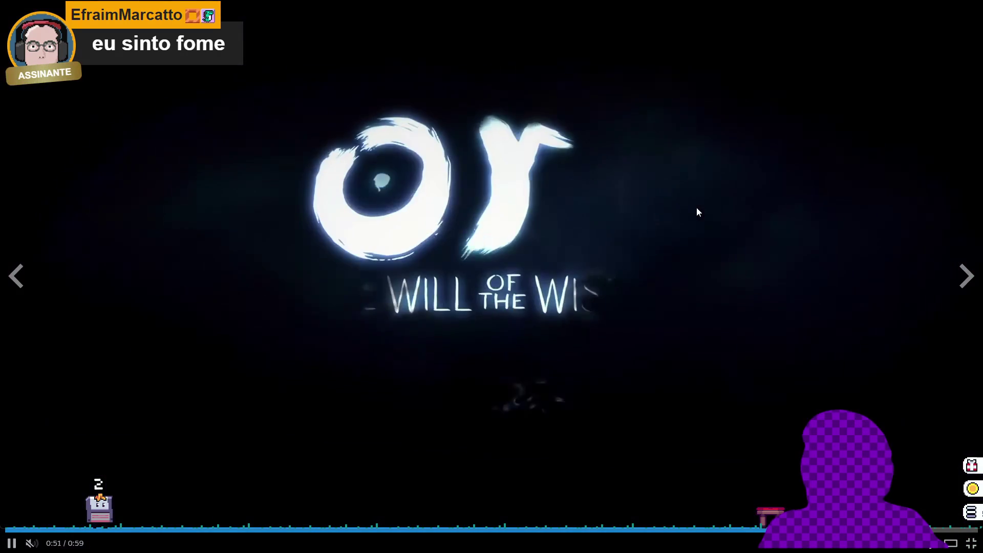
pyautogui.click(680, 240)
pyautogui.click(971, 544)
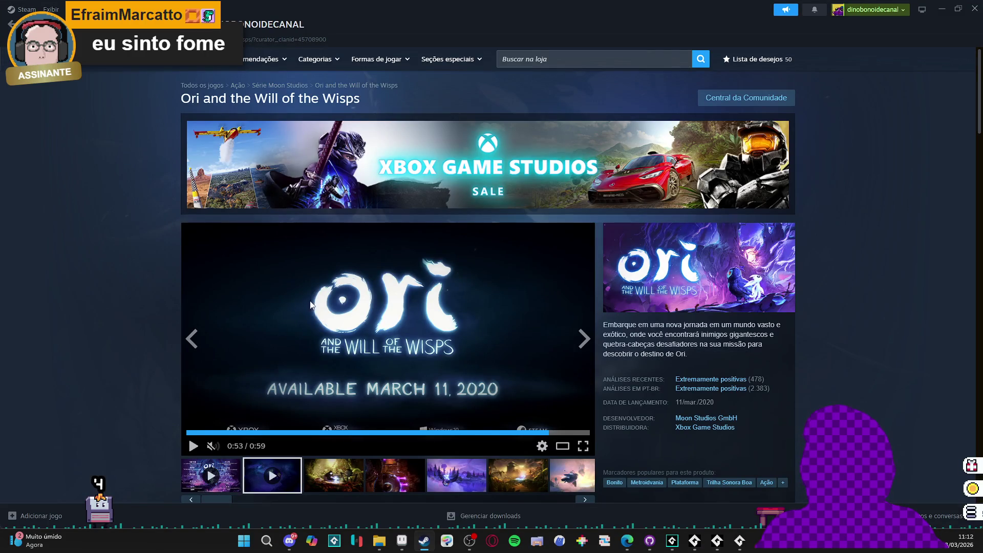
# Step: View the third Ori screenshot in the gallery, then close the Steam window
pyautogui.scroll(-2, 281, 304)
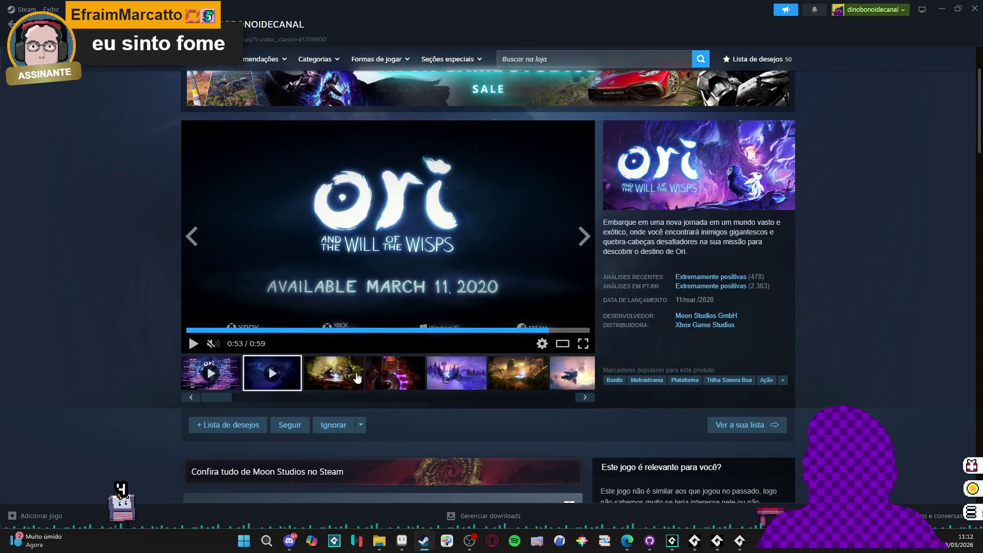
pyautogui.click(353, 378)
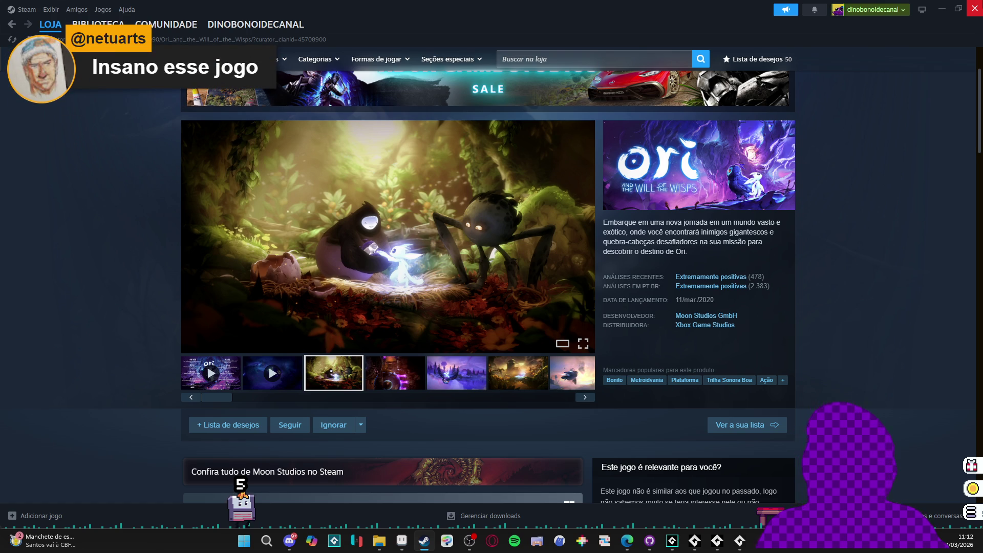
pyautogui.click(975, 9)
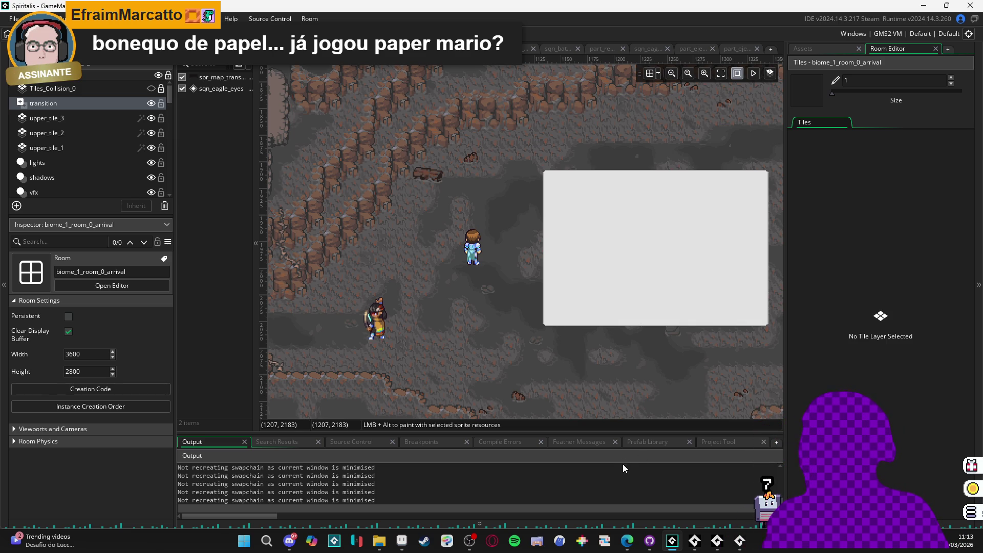
# Step: Expand the collapsed left dock panel and select the character sequence instance in the room
pyautogui.moveTo(630, 551)
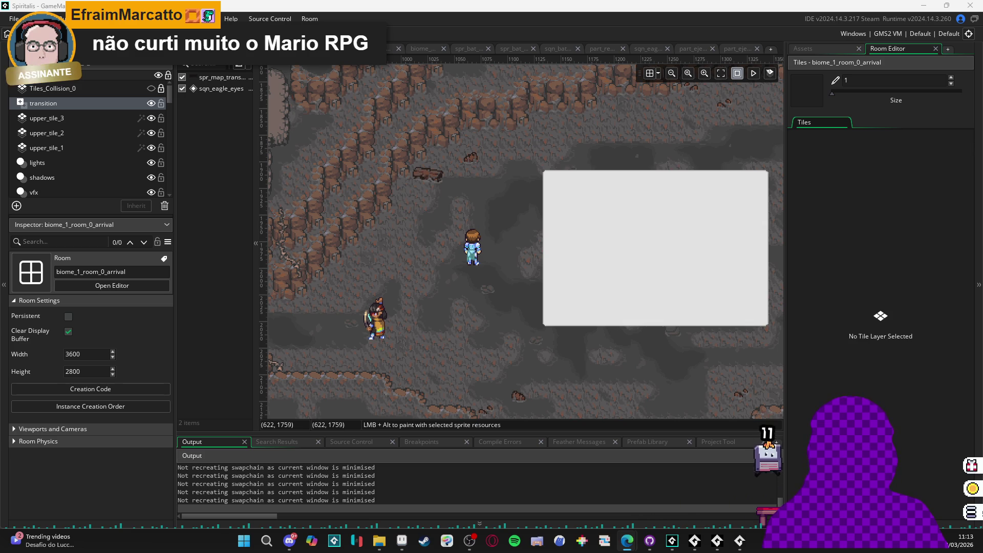
pyautogui.moveTo(2, 126); pyautogui.dragTo(13, 126)
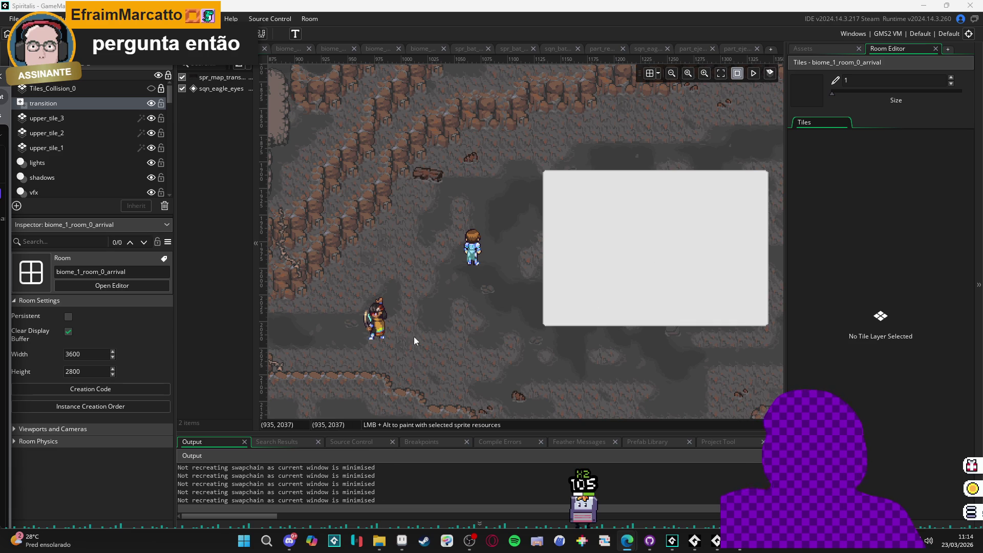
pyautogui.click(368, 320)
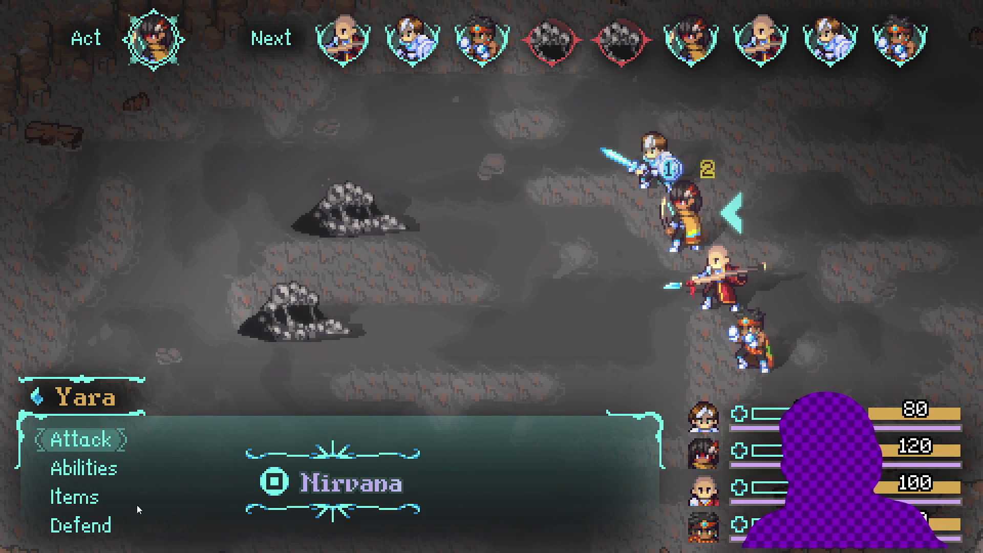
# Step: Confirm Yara's attack on the Sloth Blob and move Zhe Wu's command toward Defend
pyautogui.press('Return')
pyautogui.press('Return')
pyautogui.press('Return')
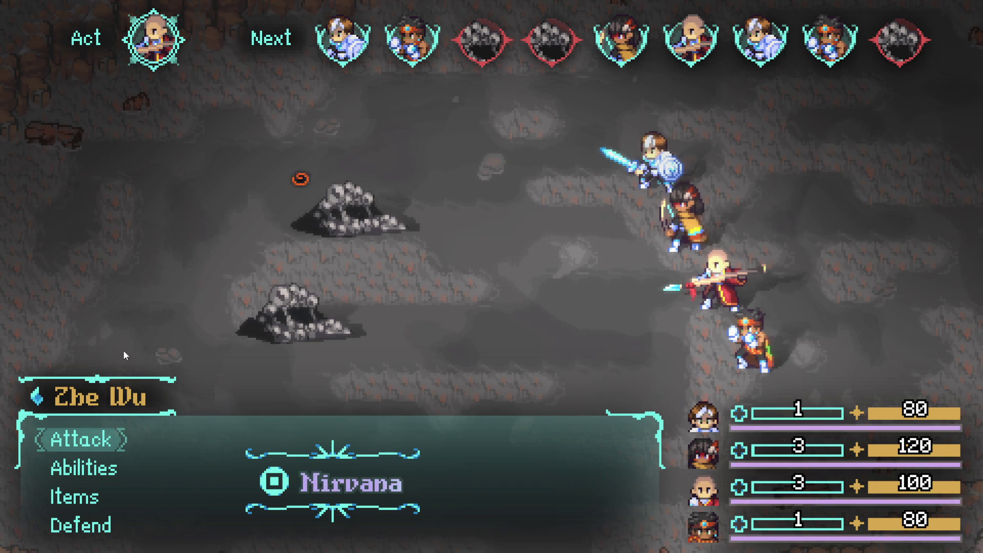
pyautogui.press('Up')
# Step: Have Zhe Wu, Sam and Themba all Defend this round
pyautogui.press('Return')
pyautogui.press('Down')
pyautogui.press('Down')
pyautogui.press('Down')
pyautogui.press('Return')
pyautogui.press('Down')
pyautogui.press('Down')
pyautogui.press('Down')
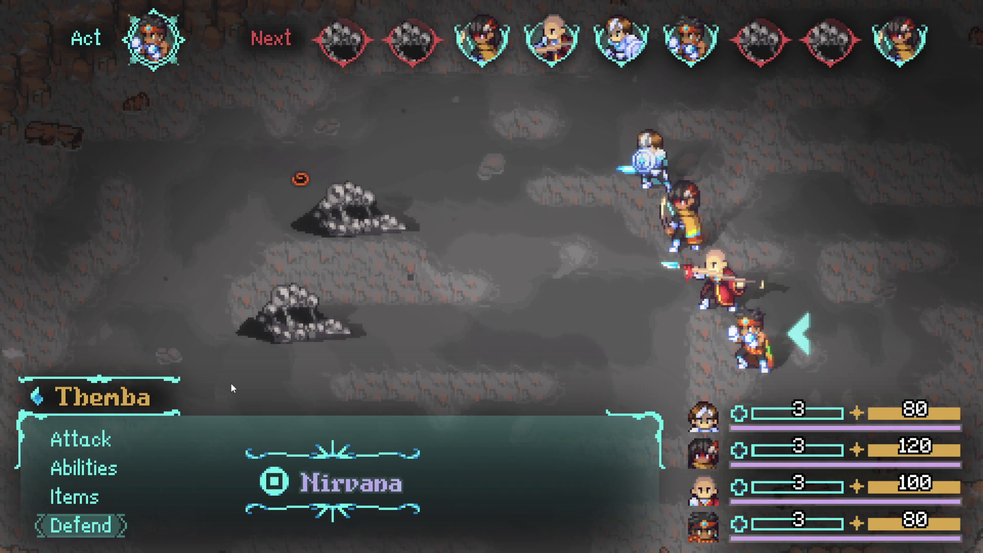
pyautogui.press('Return')
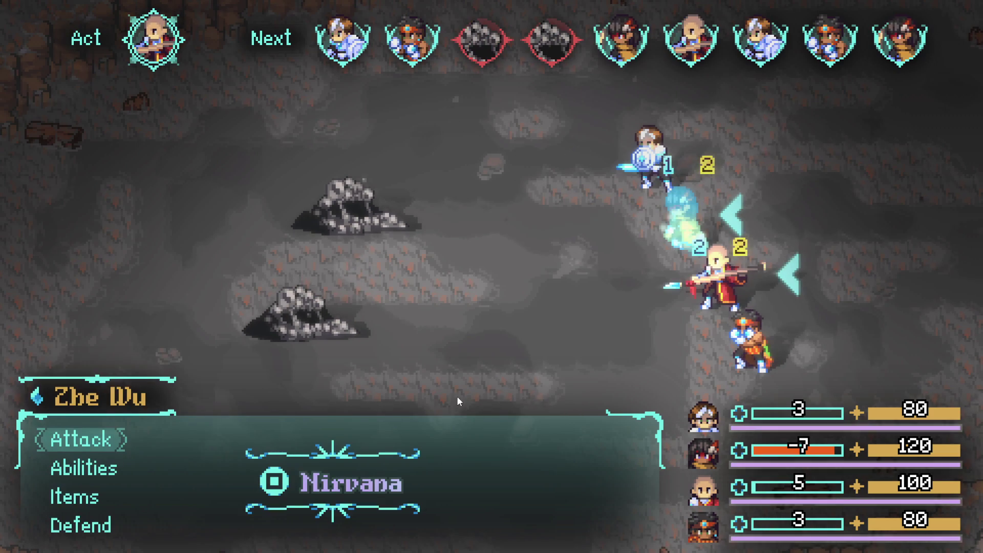
# Step: Have Zhe Wu Defend and Sam cast Converging light from Abilities
pyautogui.press('Down')
pyautogui.press('Down')
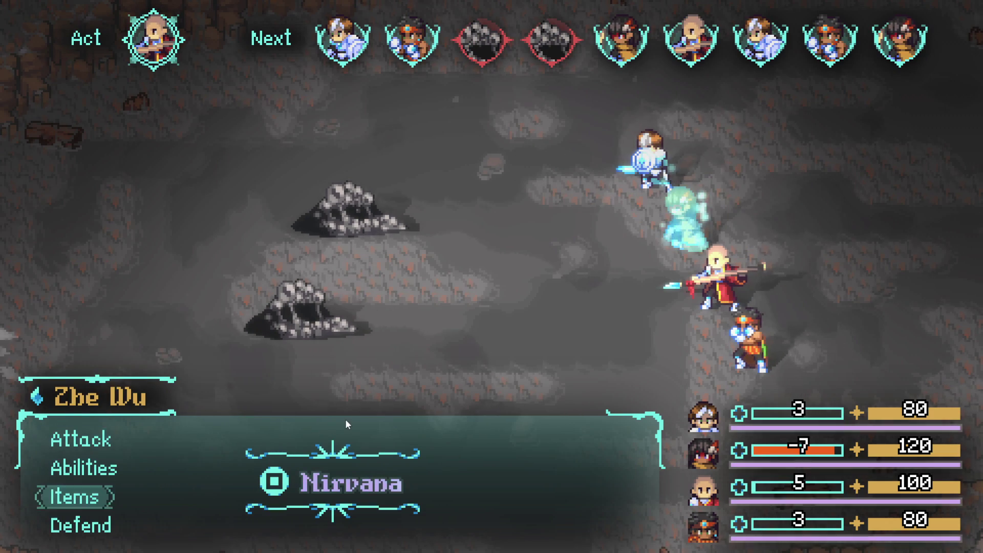
pyautogui.press('Down')
pyautogui.press('Return')
pyautogui.press('Down')
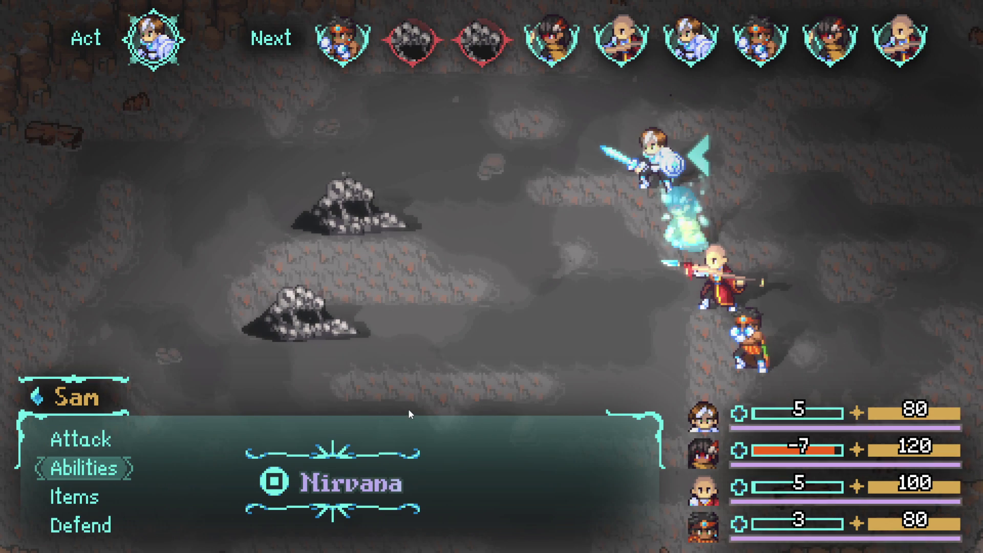
pyautogui.press('Return')
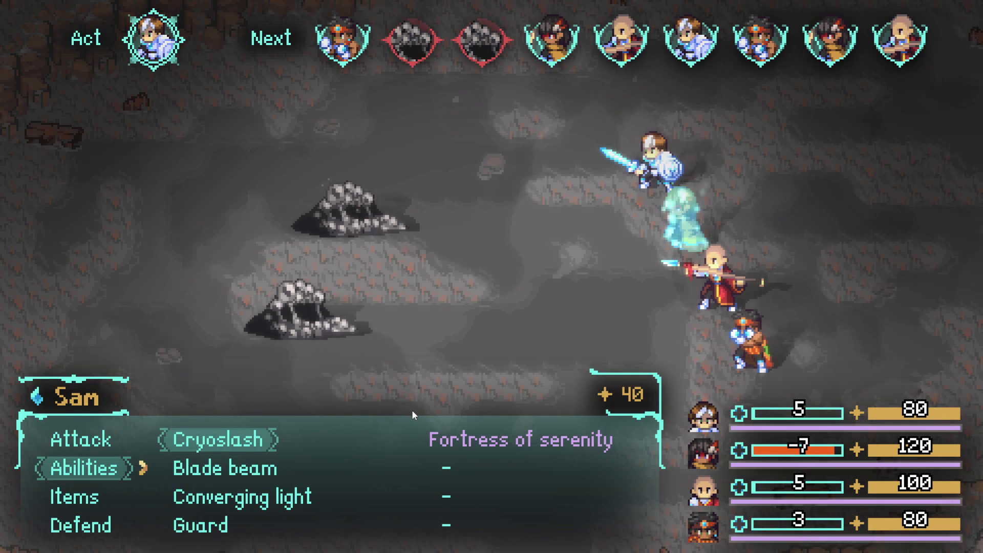
pyautogui.press('Down')
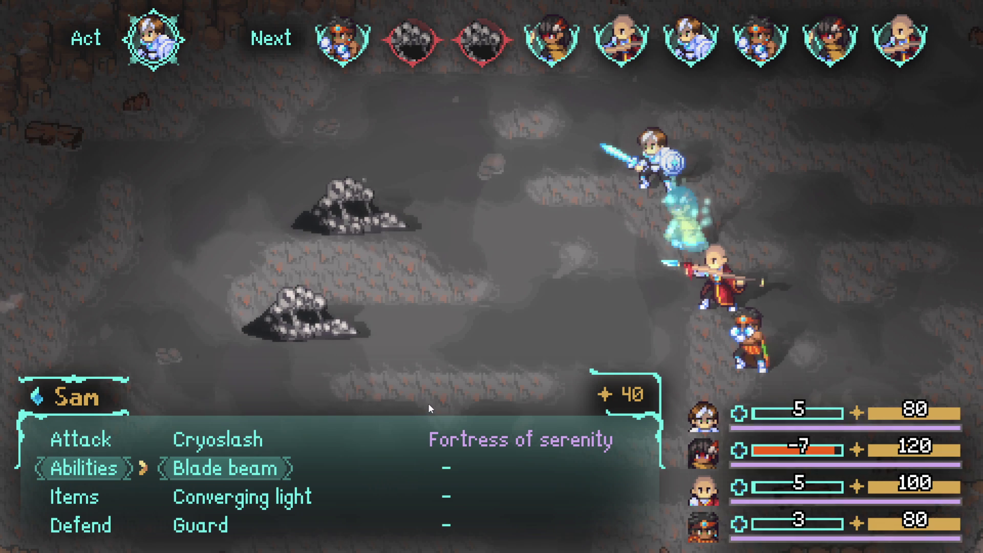
pyautogui.press('Down')
pyautogui.press('Return')
pyautogui.press('Return')
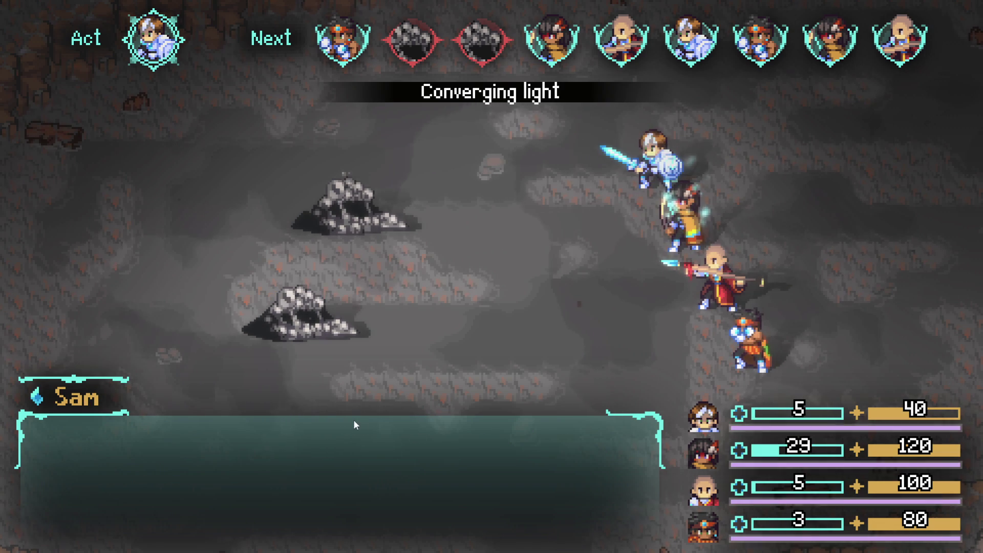
# Step: Have Themba Defend and Yara attack the Sloth Blob
pyautogui.press('Down')
pyautogui.press('Down')
pyautogui.press('Down')
pyautogui.press('Return')
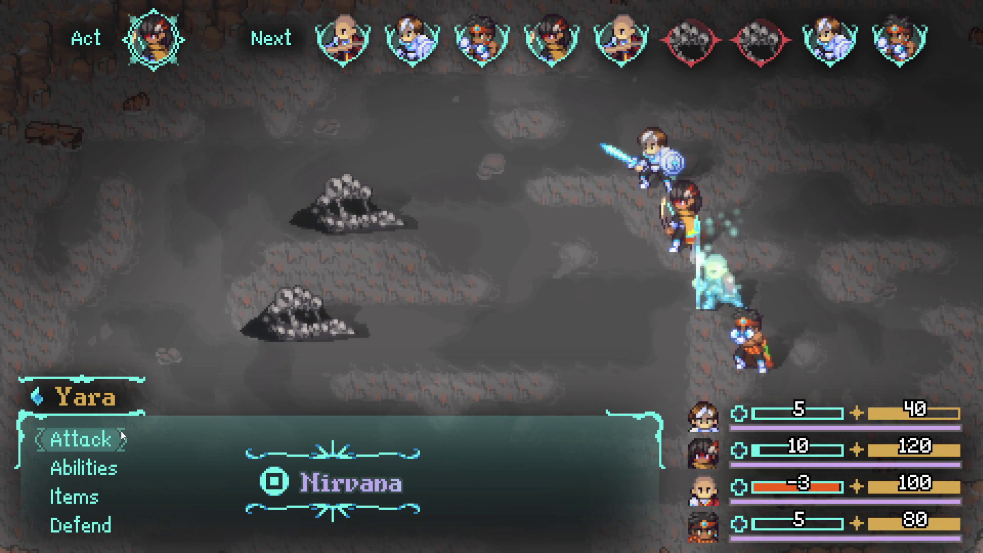
pyautogui.click(131, 441)
pyautogui.press('Return')
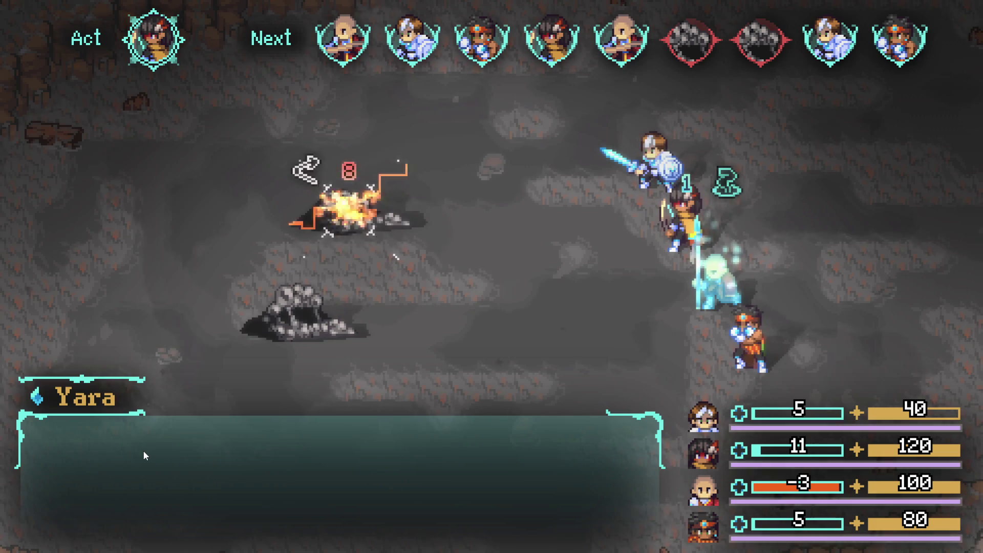
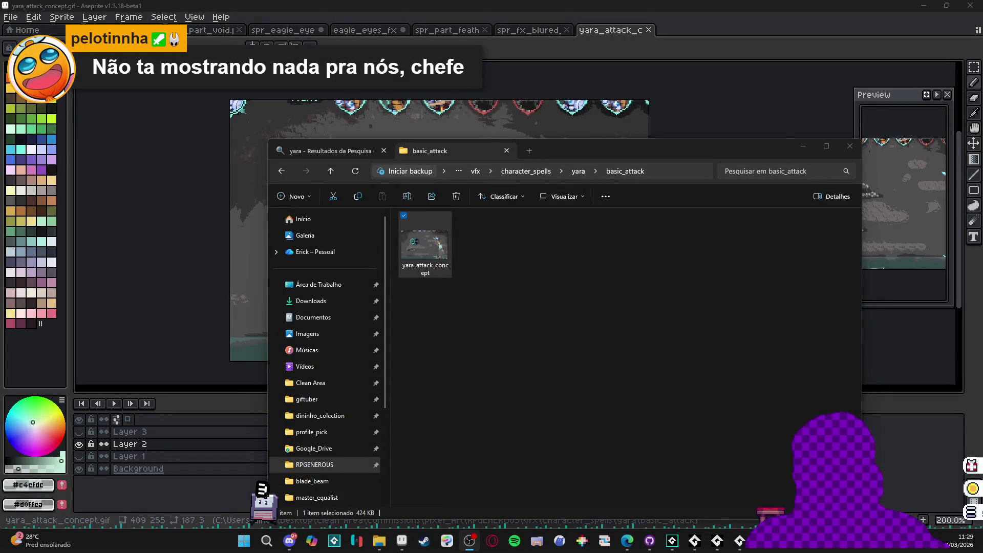
# Step: Minimize the file browser, play the yara_attack_concept animation, then switch to the spr_fx_blured_circle.png tab
pyautogui.click(805, 149)
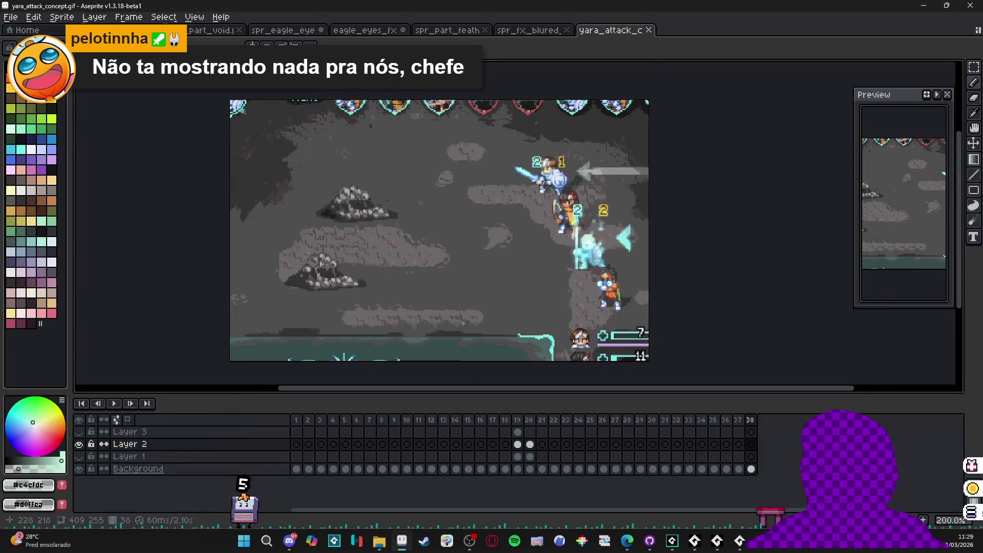
pyautogui.click(115, 405)
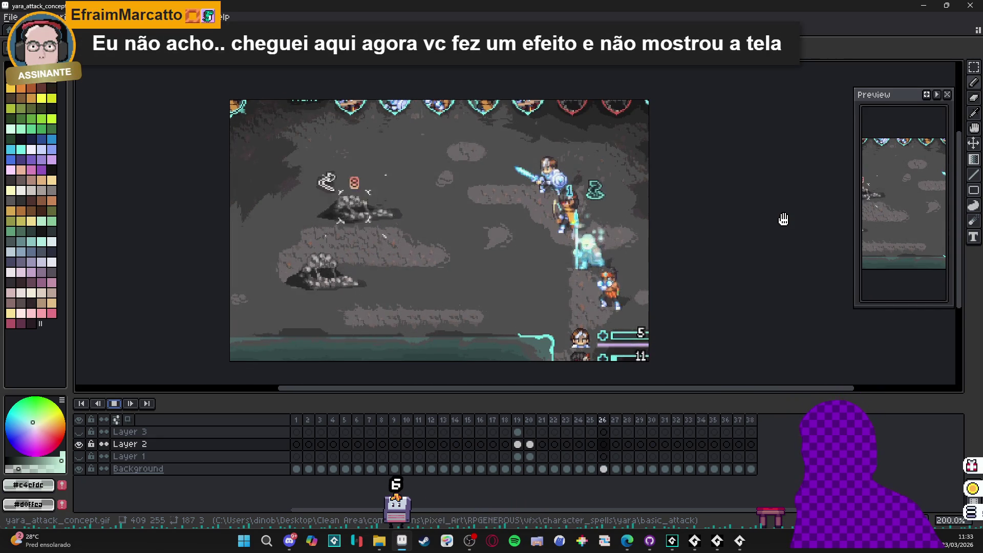
pyautogui.hotkey('ctrl', 'Tab')
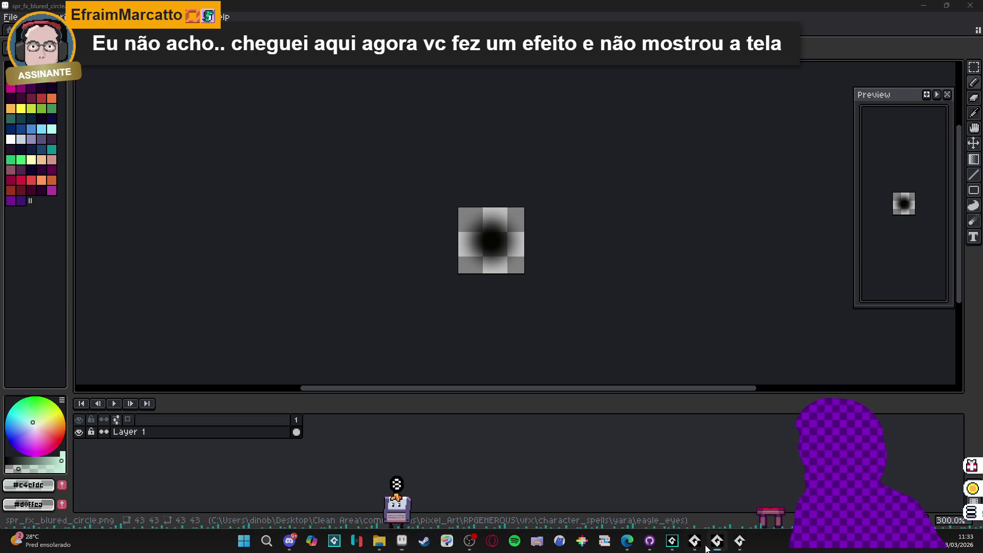
# Step: Bring the AudioTitan audio player window to the front
pyautogui.click(703, 549)
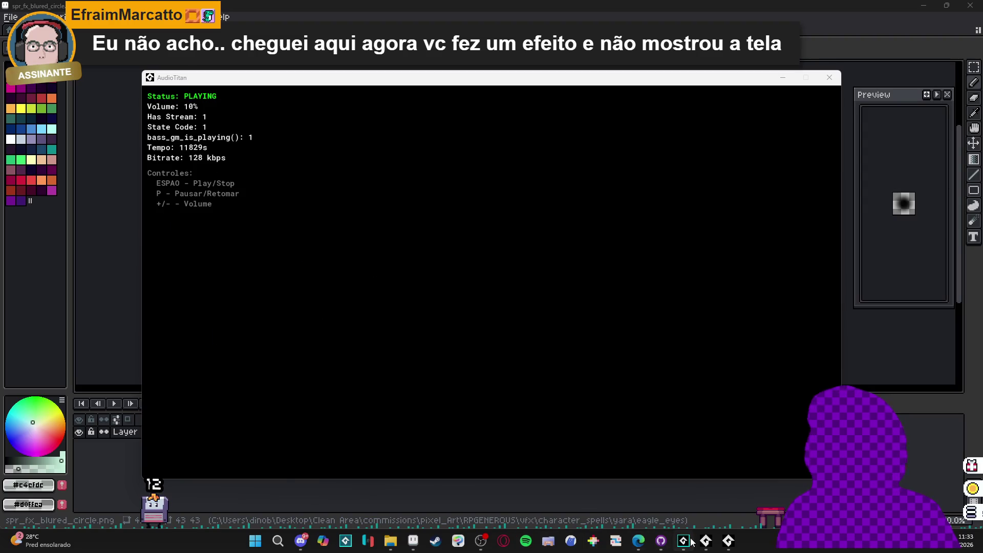
# Step: Return to GameMaker's biome_1_room_0_arrival room editor and show the Asset Browser's Eagle Eyes sprites
pyautogui.click(691, 542)
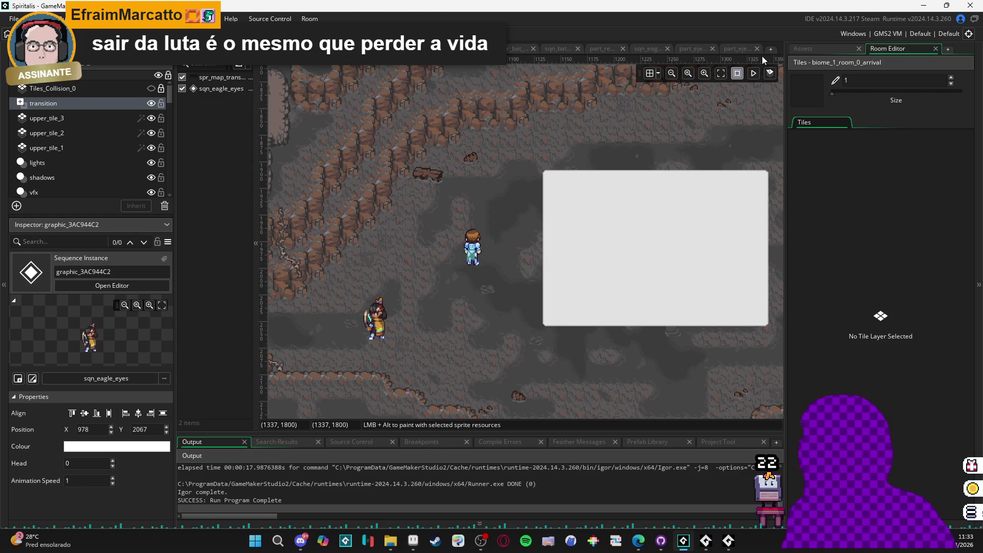
pyautogui.click(812, 50)
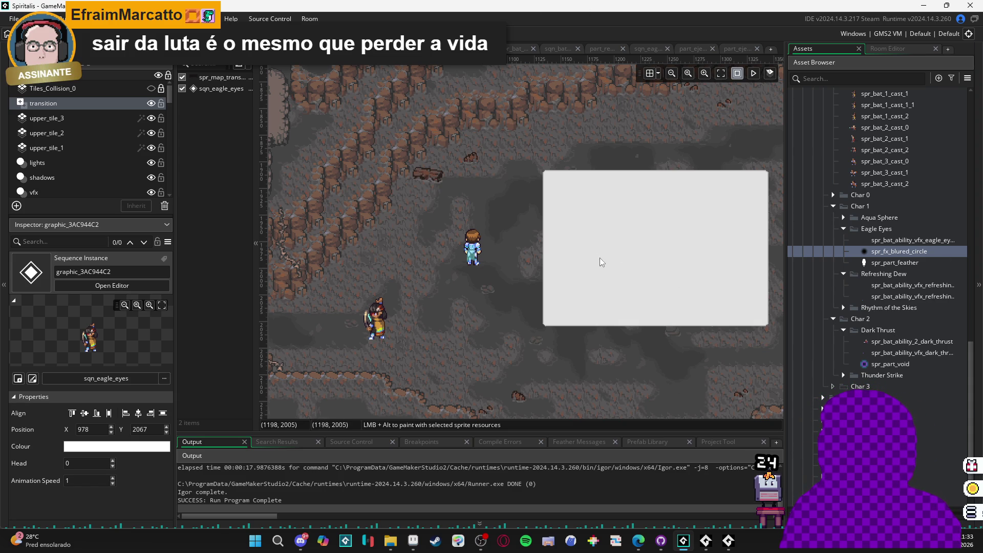
# Step: Run the game with F5 and pick the opening battle commands, including Zhe Wu's Dark thrust
pyautogui.press('F5')
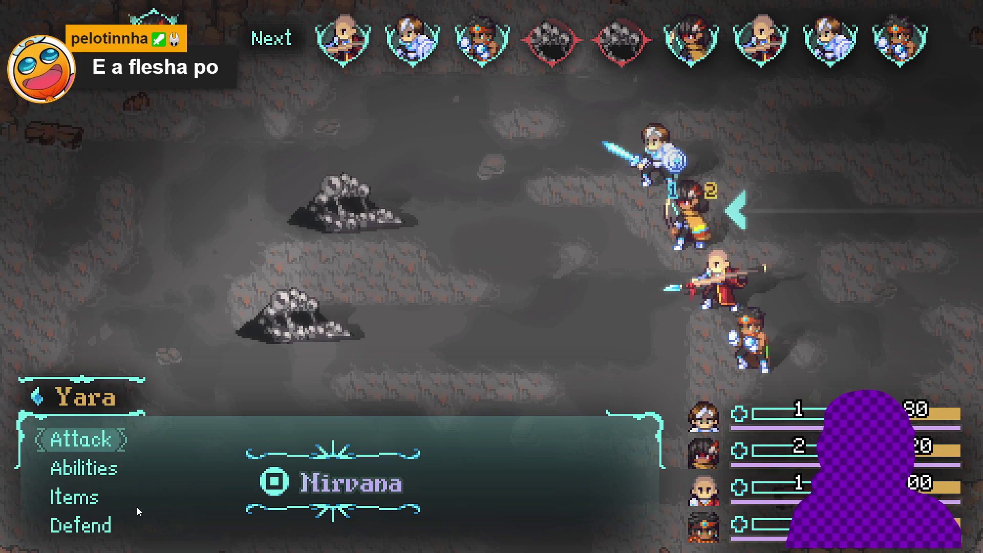
pyautogui.press('Return')
pyautogui.press('Down')
pyautogui.press('Return')
pyautogui.press('Down')
pyautogui.press('Return')
pyautogui.press('Return')
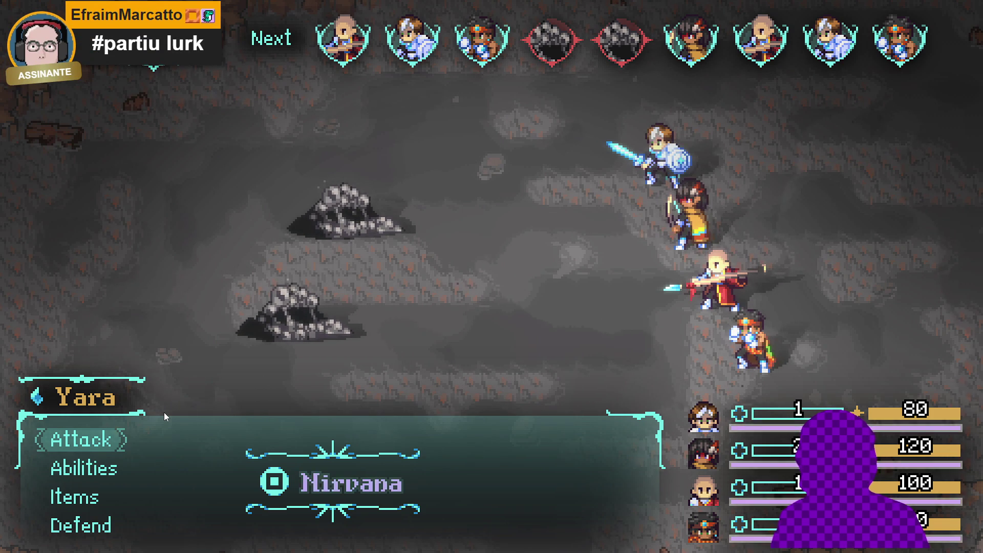
pyautogui.press('Down')
# Step: Have Yara cast Rhythm of the skies on the whole party
pyautogui.press('Up')
pyautogui.press('Down')
pyautogui.press('Return')
pyautogui.press('Right')
pyautogui.press('Return')
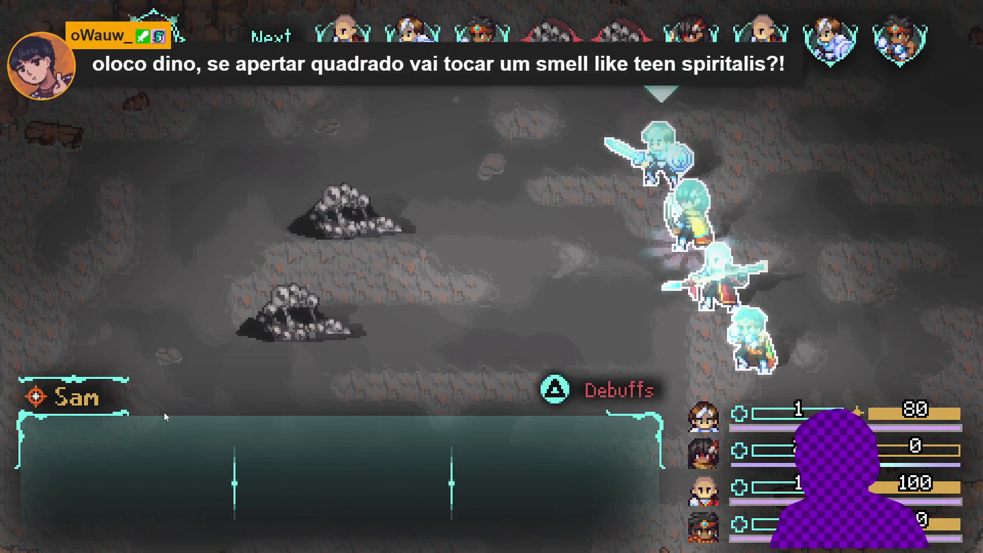
pyautogui.press('Return')
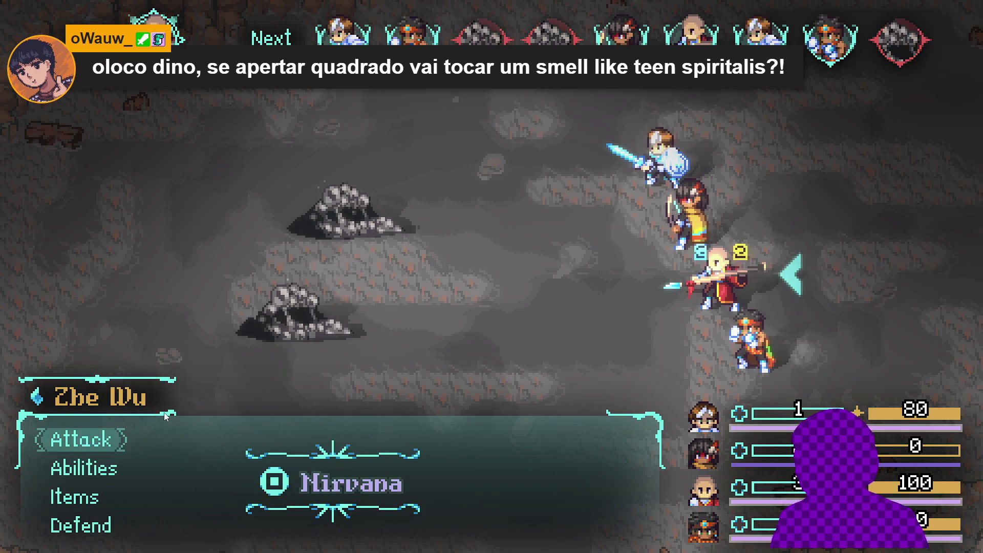
# Step: Have Zhe Wu defend this turn
pyautogui.press('Down')
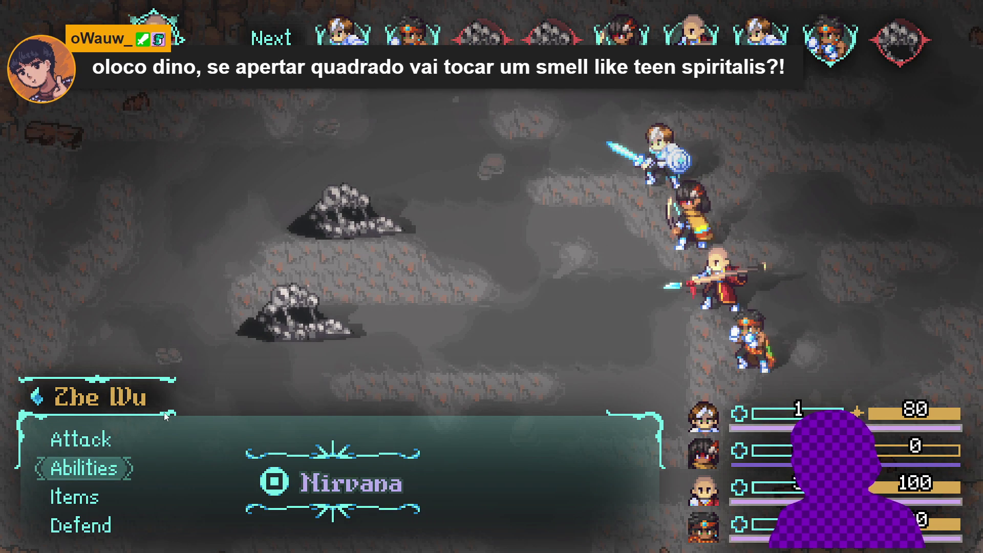
pyautogui.press('Return')
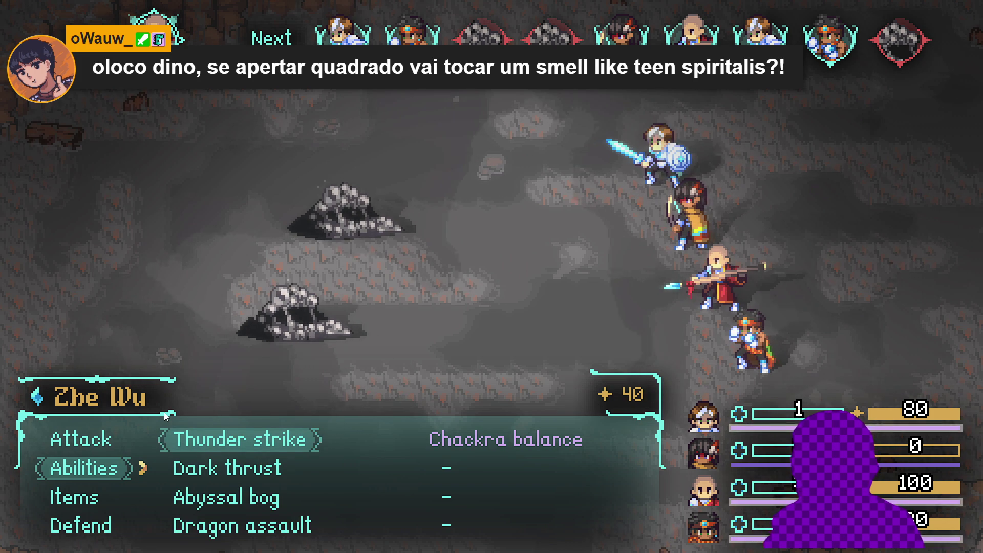
pyautogui.press('Escape')
pyautogui.press('Down')
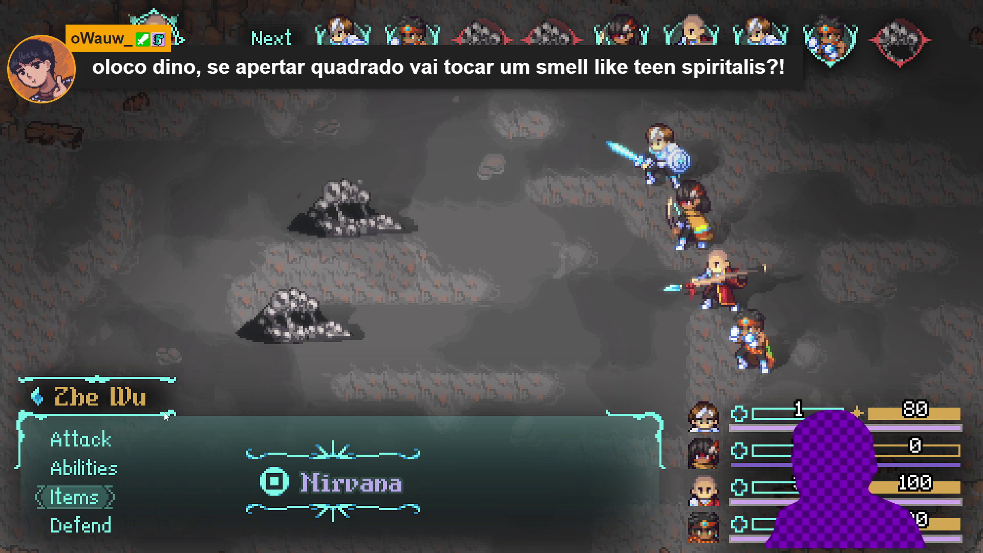
pyautogui.press('Down')
pyautogui.press('Return')
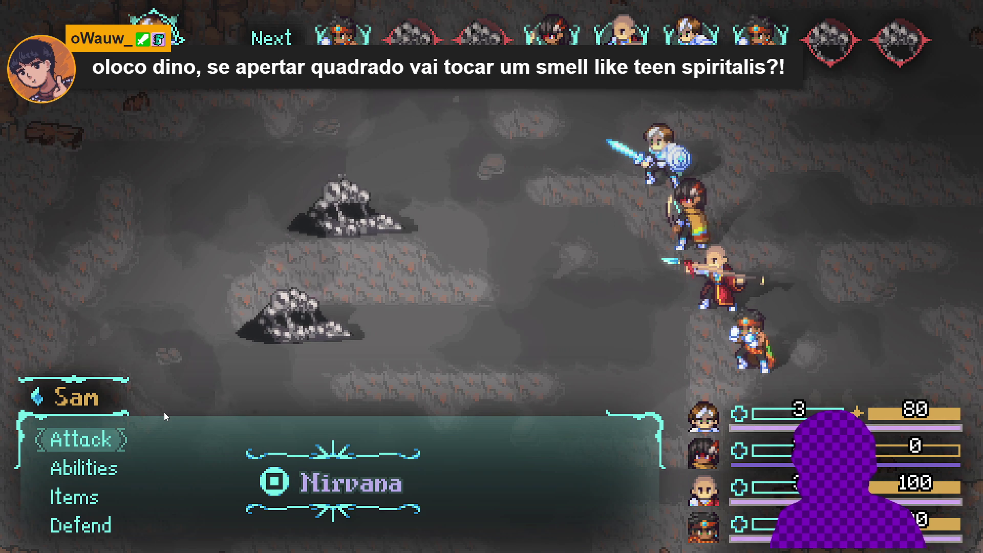
# Step: Have Sam cast Converging light on the sword hero
pyautogui.press('Down')
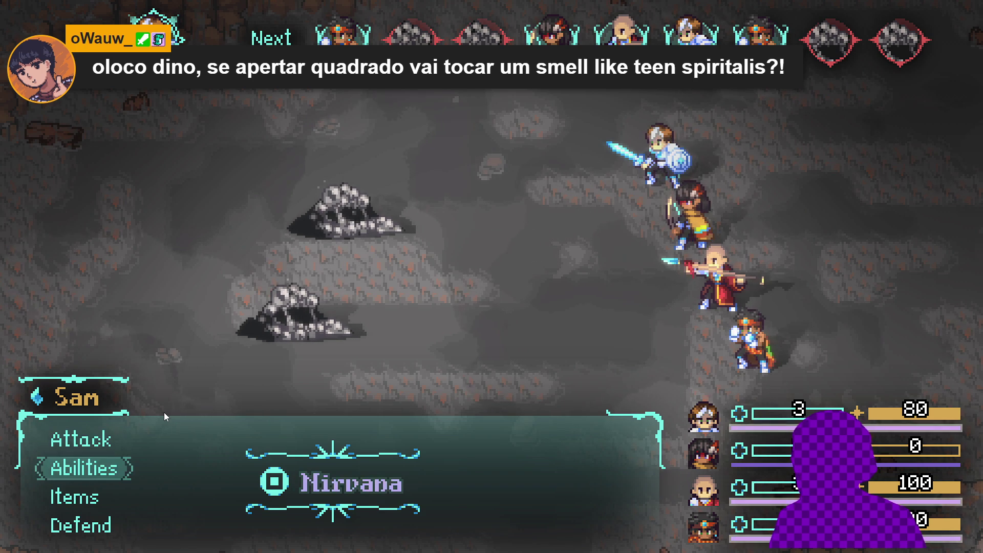
pyautogui.press('Return')
pyautogui.press('Down')
pyautogui.press('Down')
pyautogui.press('Return')
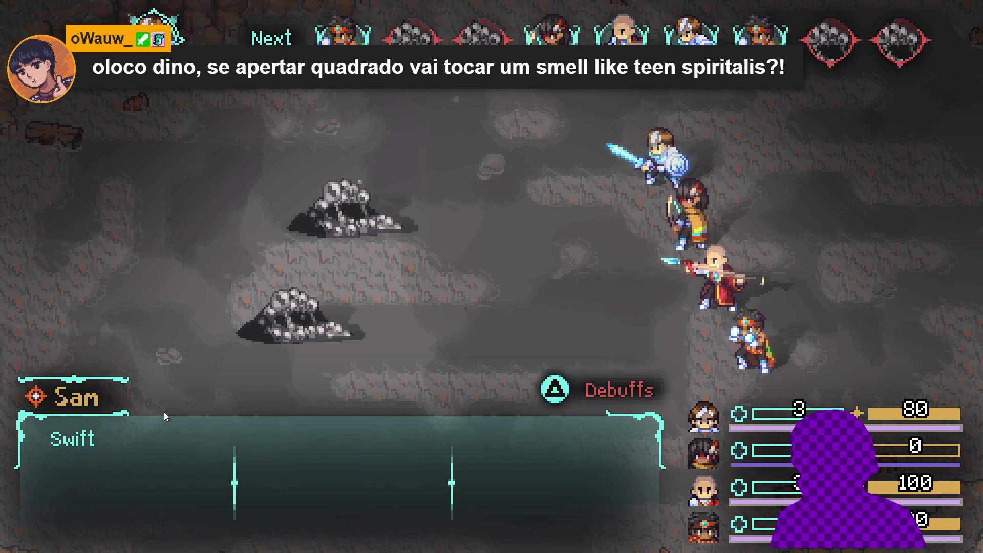
pyautogui.press('Return')
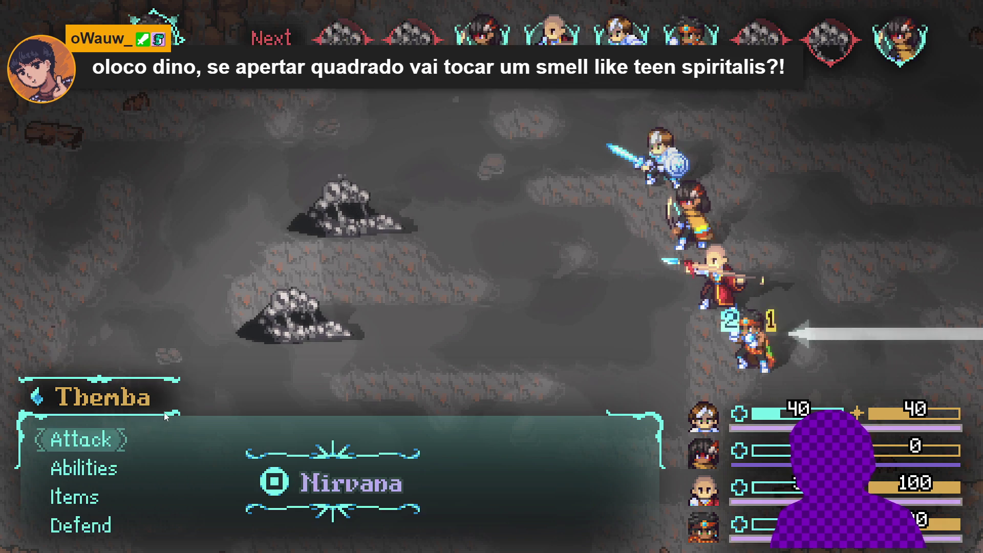
# Step: Have Themba defend, then open Yara's abilities list when her turn returns
pyautogui.press('Down')
pyautogui.press('Up')
pyautogui.press('Down')
pyautogui.press('Down')
pyautogui.press('Down')
pyautogui.press('Return')
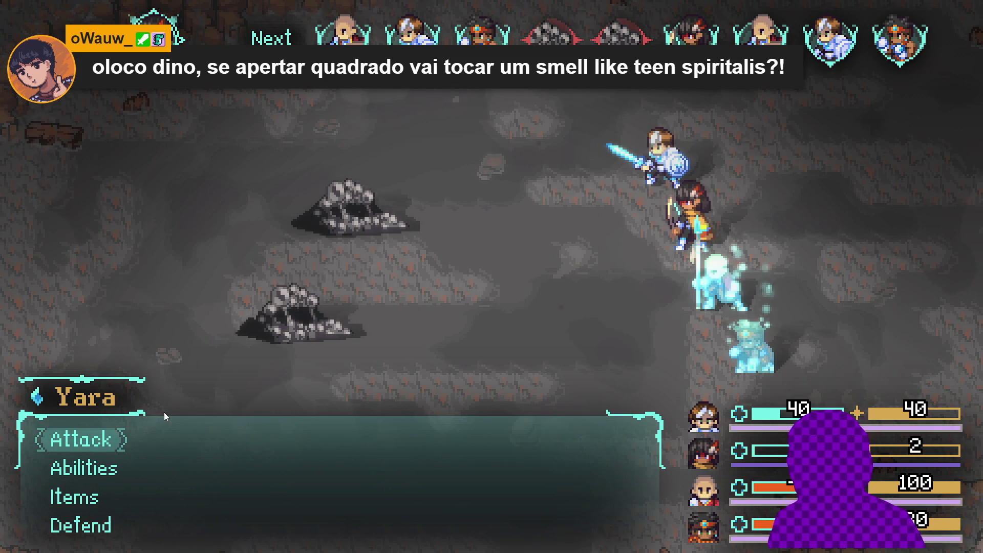
pyautogui.press('Down')
pyautogui.press('Return')
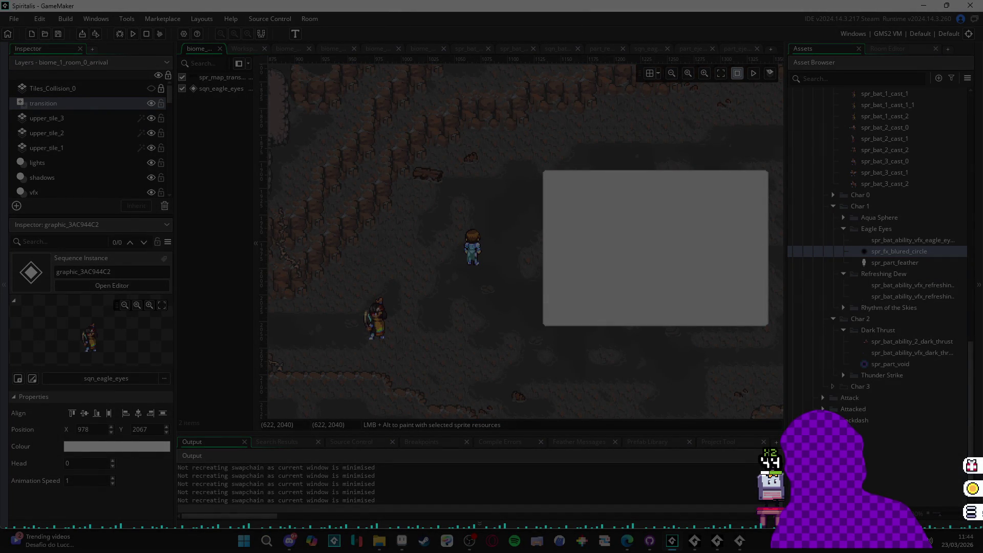
# Step: Keep the screenshot capture and restore the running game window fullscreen
pyautogui.click(575, 444)
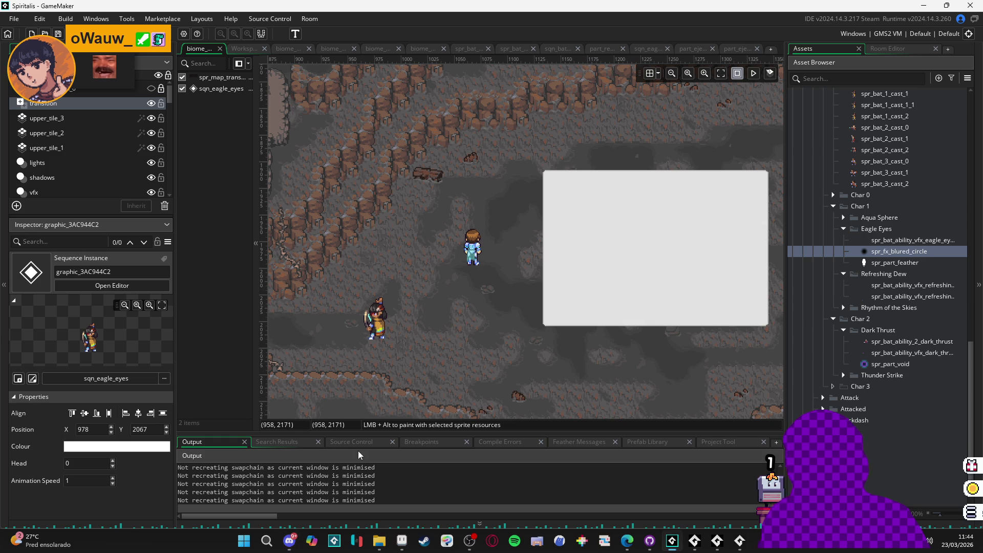
pyautogui.click(749, 543)
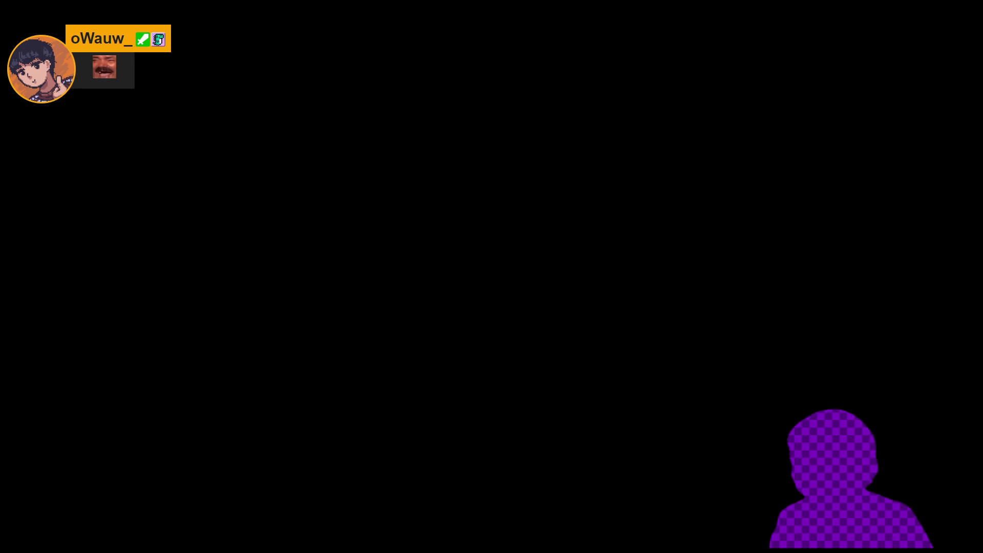
# Step: Browse Yara's abilities down to Refreshing dew, then have her attack the Sloth Blob
pyautogui.press('Down')
pyautogui.press('Up')
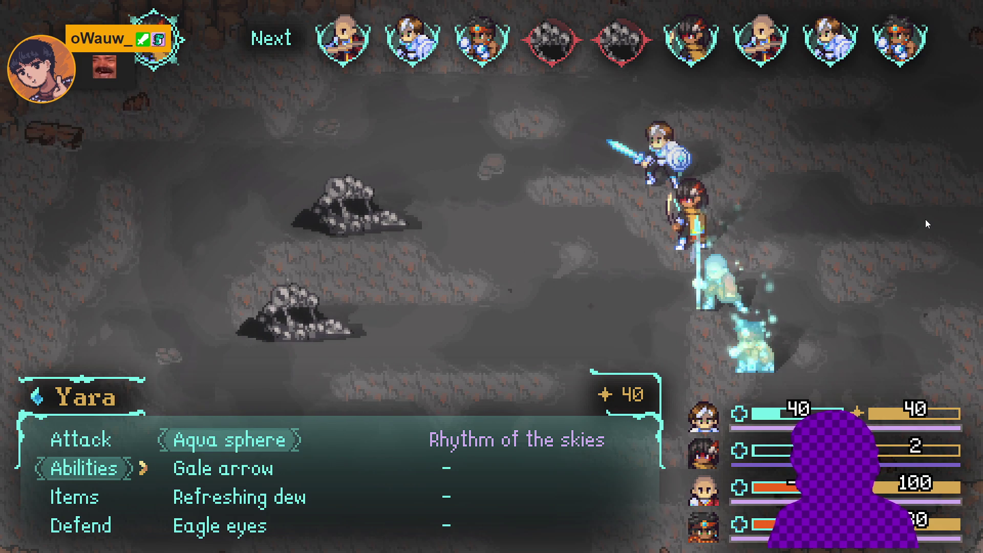
pyautogui.press('Down')
pyautogui.press('Down')
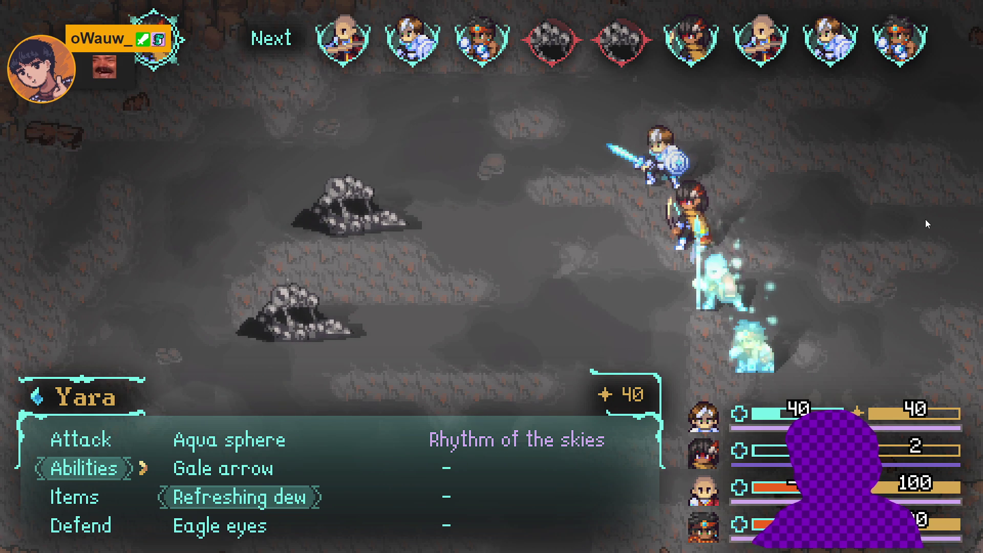
pyautogui.press('Up')
pyautogui.press('Escape')
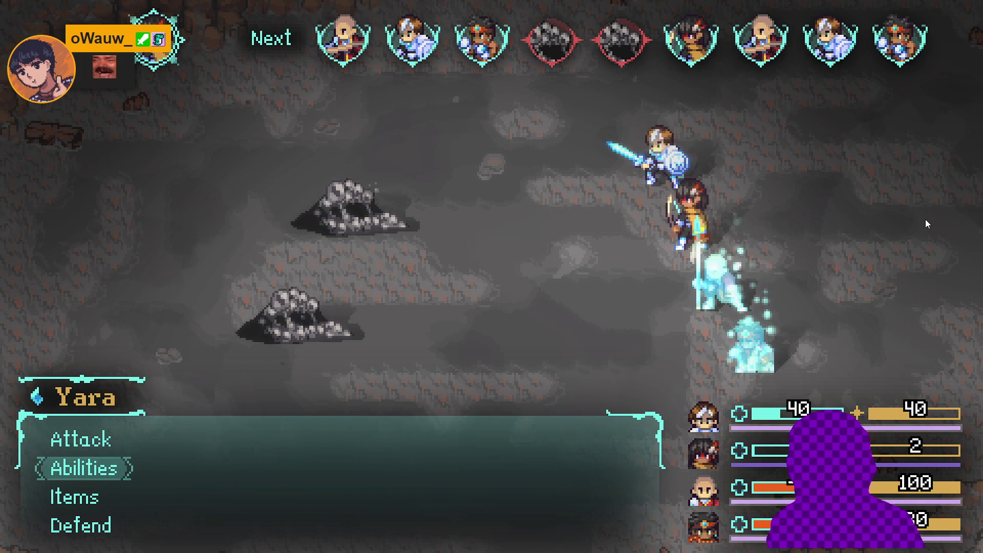
pyautogui.press('Up')
pyautogui.press('Return')
pyautogui.press('Return')
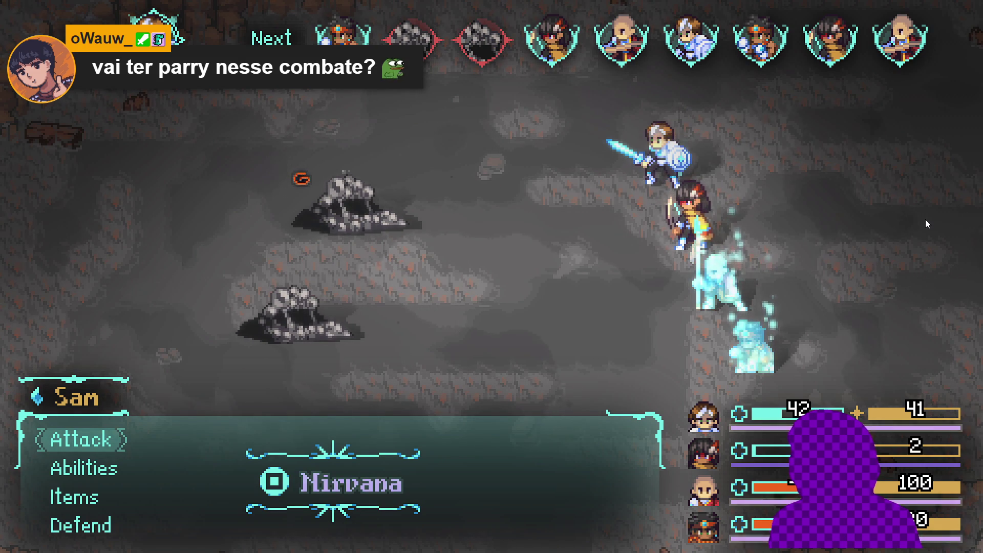
# Step: Have Sam cast Converging light on Zhe Wu
pyautogui.press('Down')
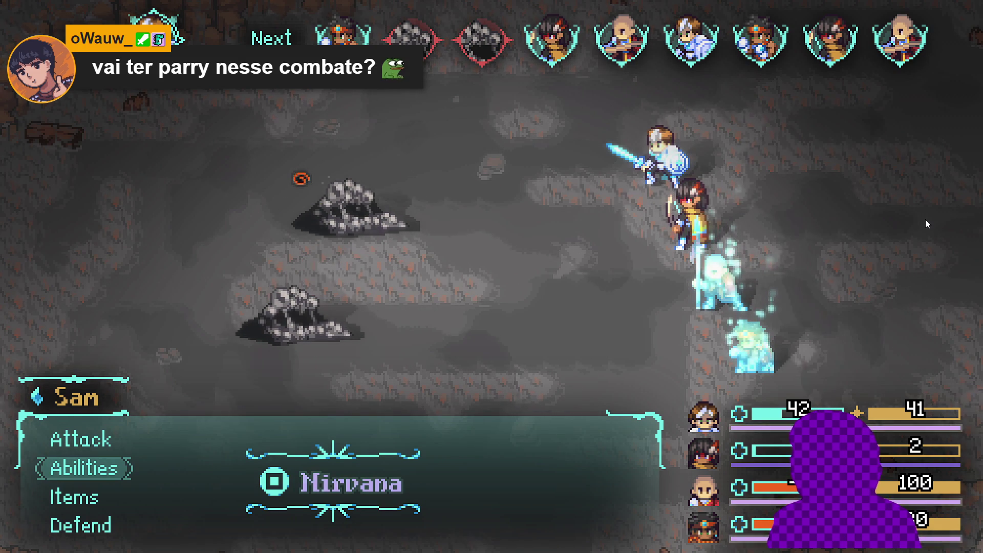
pyautogui.press('Return')
pyautogui.press('Down')
pyautogui.press('Down')
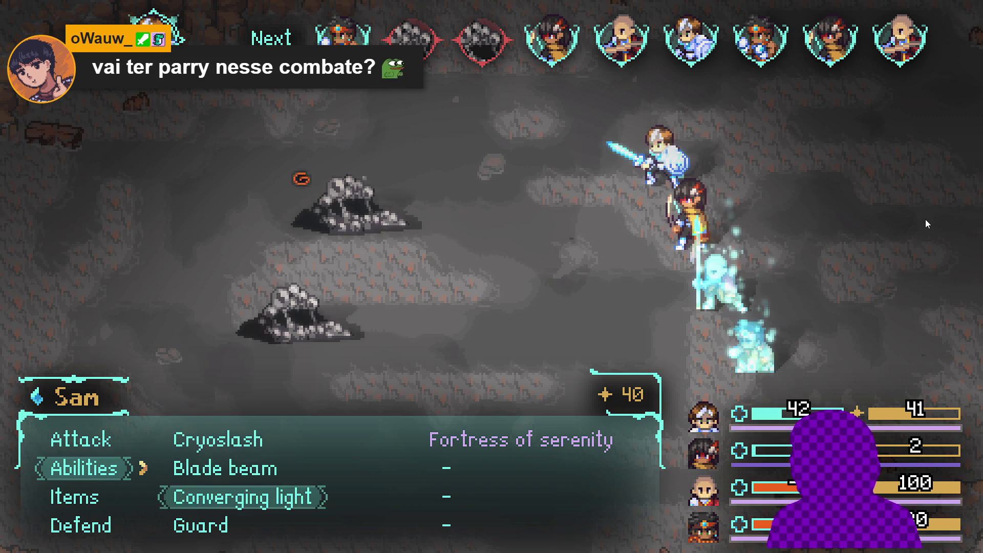
pyautogui.press('Return')
pyautogui.press('Down')
pyautogui.press('Down')
pyautogui.press('Up')
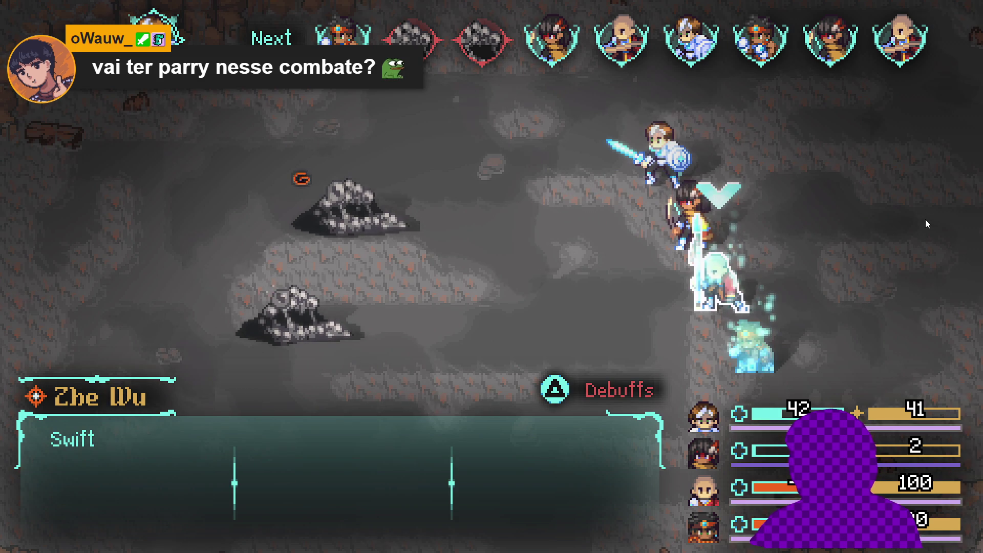
pyautogui.press('Return')
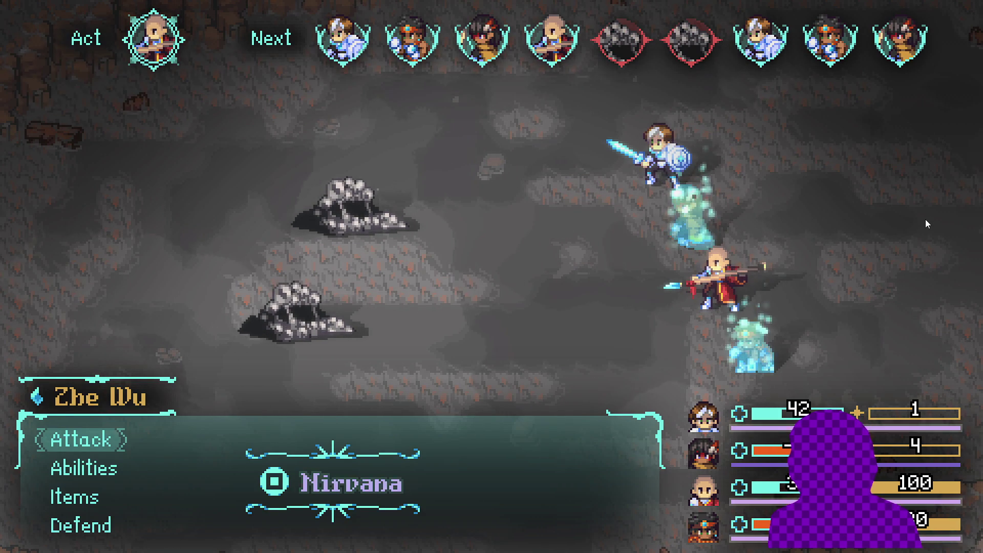
# Step: Have Zhe Wu use Dark thrust on the Sloth Blob
pyautogui.press('Down')
pyautogui.press('Return')
pyautogui.press('Down')
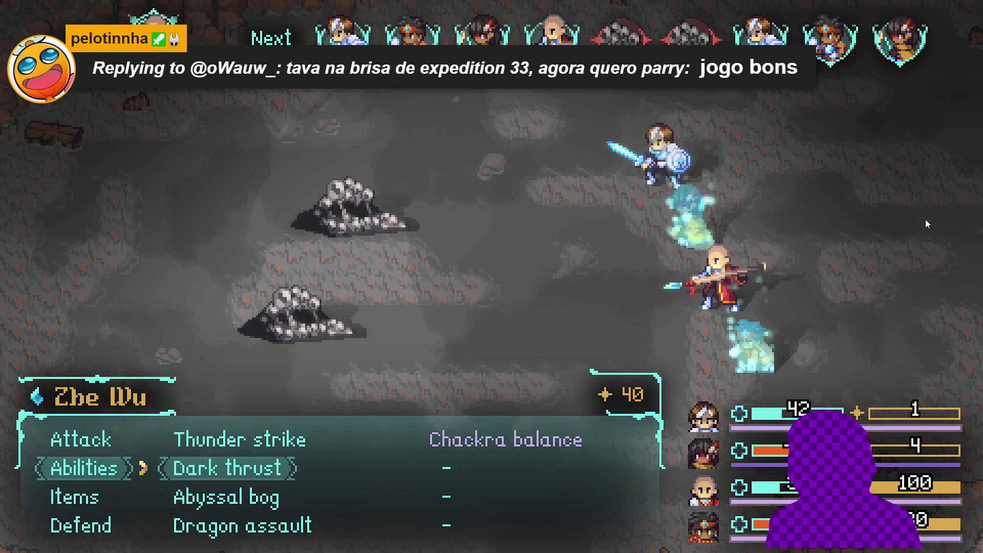
pyautogui.press('Return')
pyautogui.press('Return')
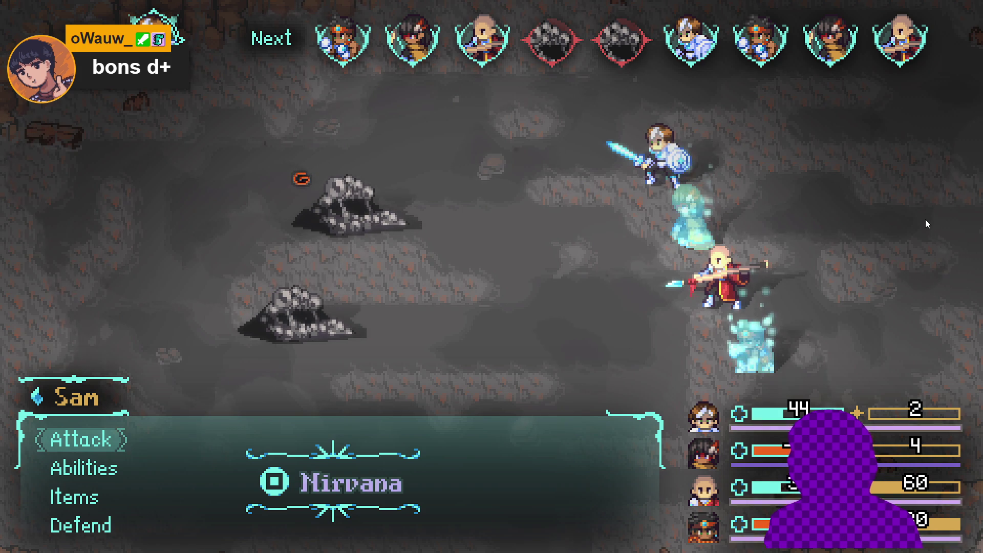
# Step: Have Sam cast Cryoslash on the Sloth Blob
pyautogui.press('Down')
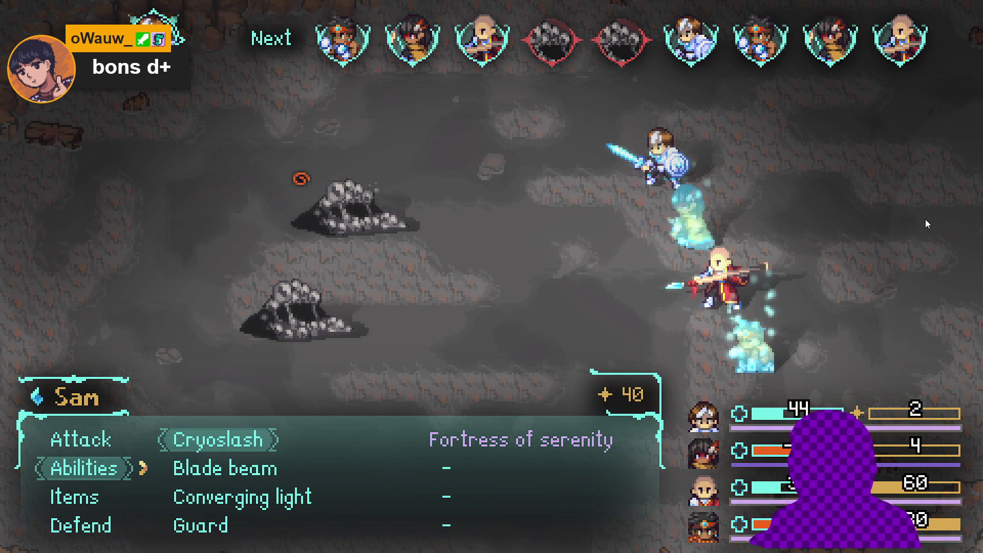
pyautogui.press('Down')
pyautogui.press('Up')
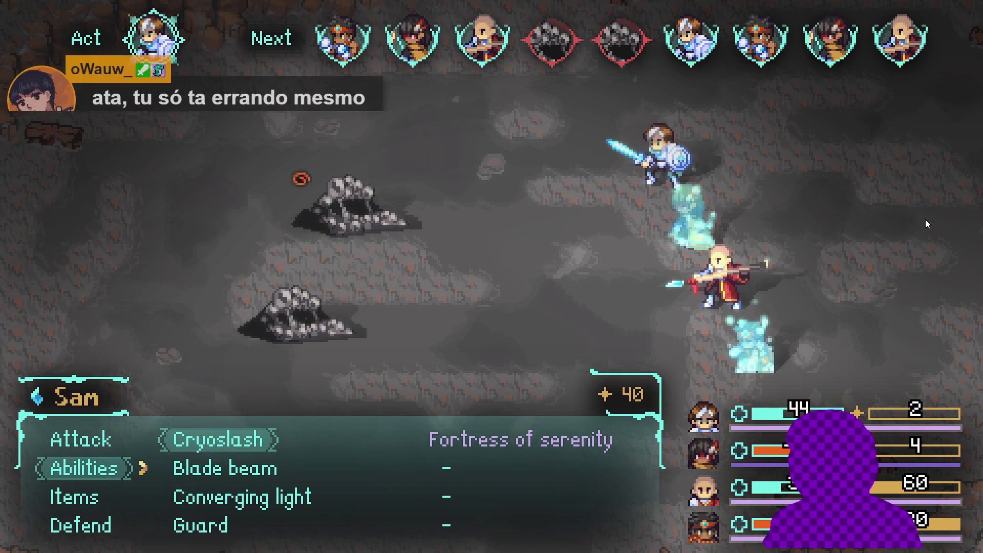
pyautogui.press('Return')
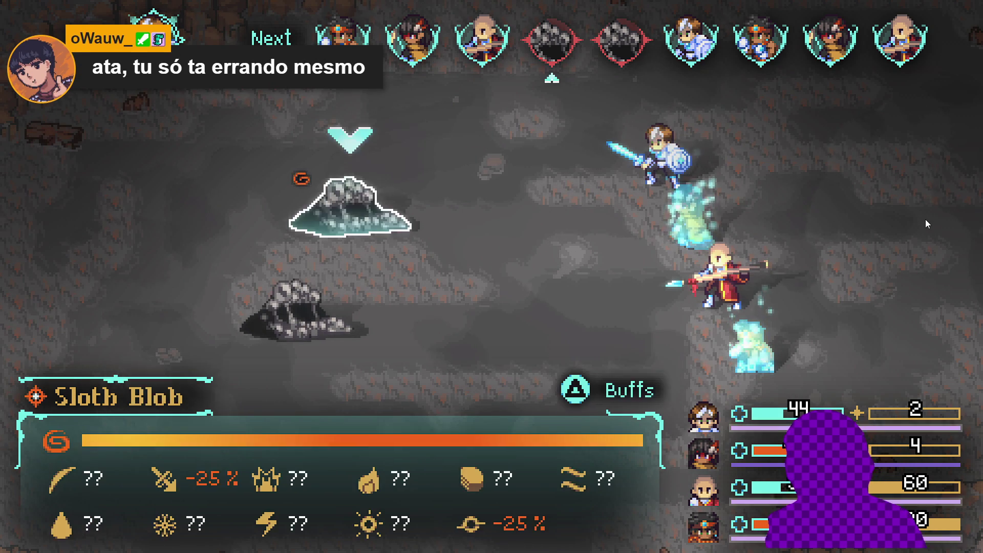
pyautogui.press('Return')
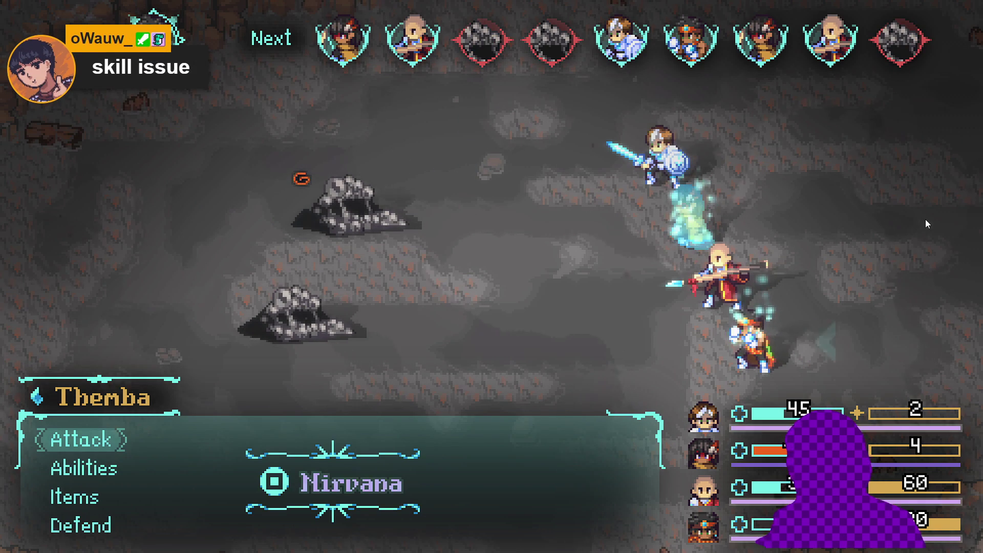
# Step: Have Themba attack the Sloth Blob
pyautogui.press('Down')
pyautogui.press('Up')
pyautogui.press('Return')
pyautogui.press('Return')
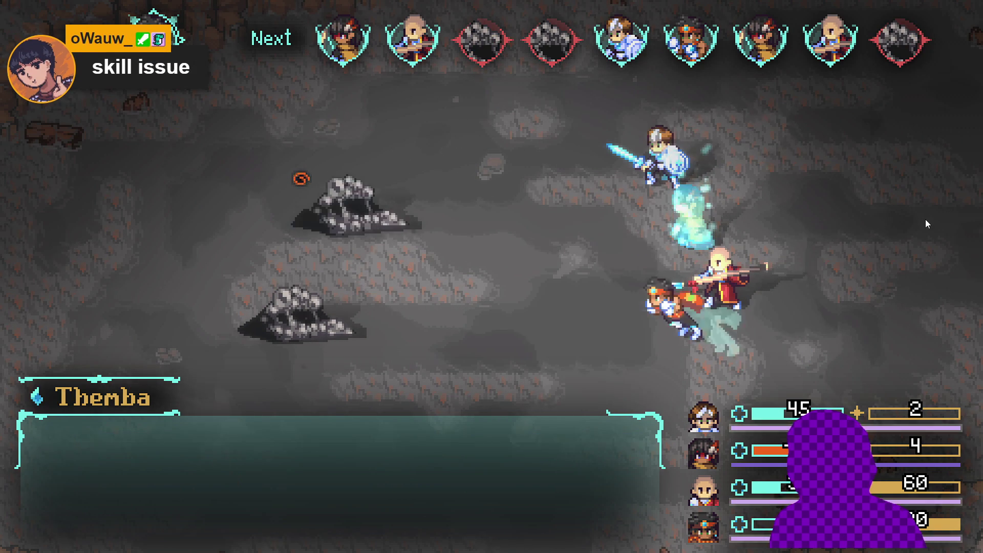
pyautogui.press('Return')
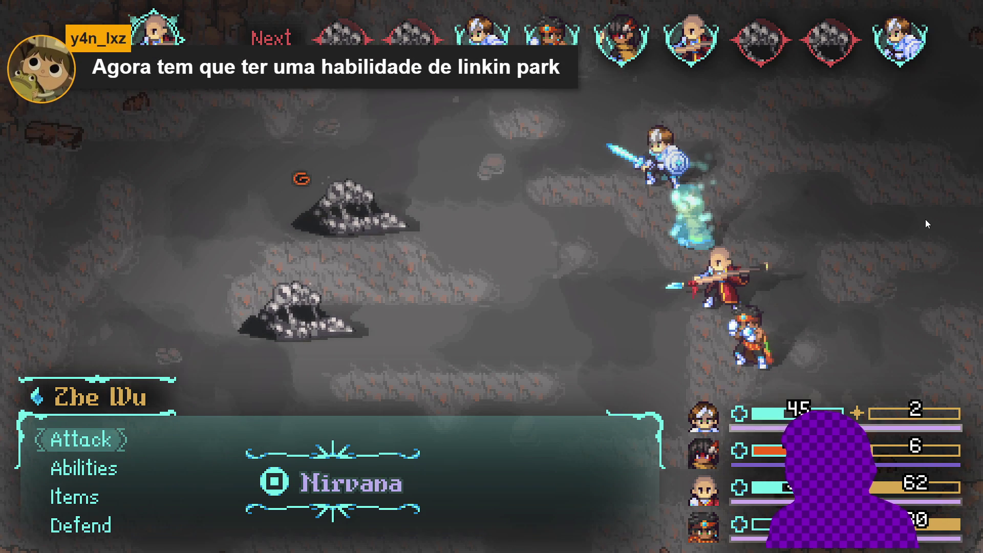
# Step: Have Zhe Wu use Dark thrust on the Sloth Blob
pyautogui.press('Down')
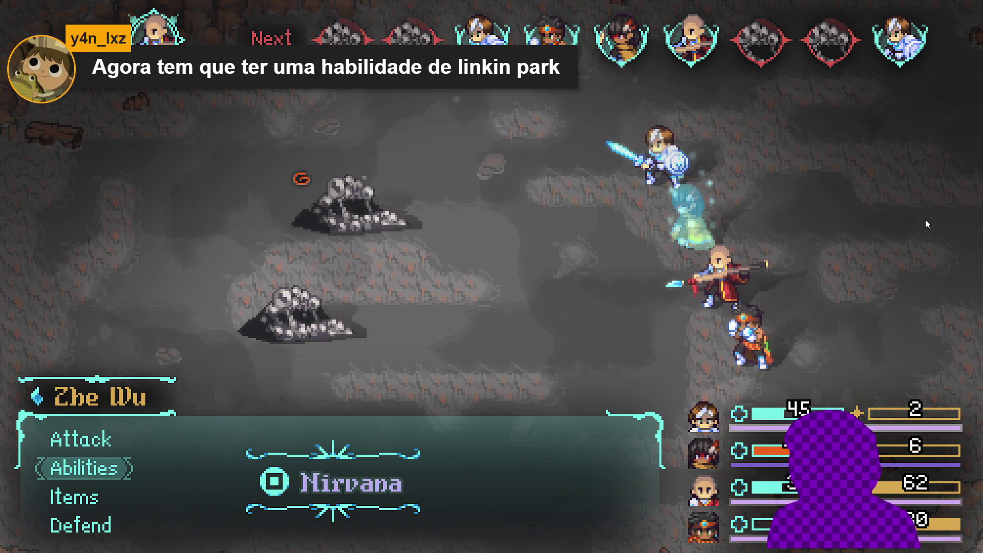
pyautogui.press('Return')
pyautogui.press('Down')
pyautogui.press('Return')
pyautogui.press('Return')
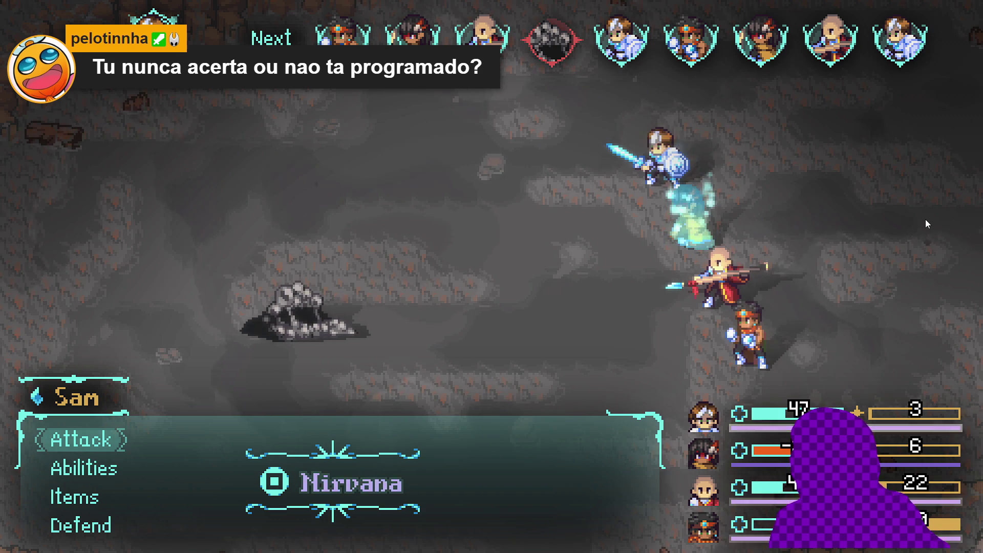
# Step: Have Sam and Themba each attack the Sloth Blob, then browse Zhe Wu's commands
pyautogui.press('Down')
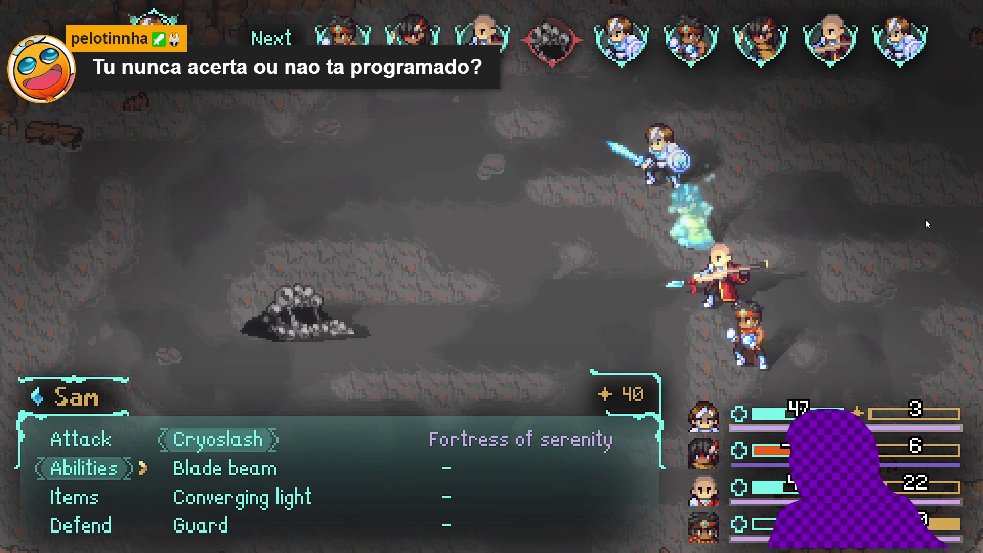
pyautogui.press('Up')
pyautogui.press('Return')
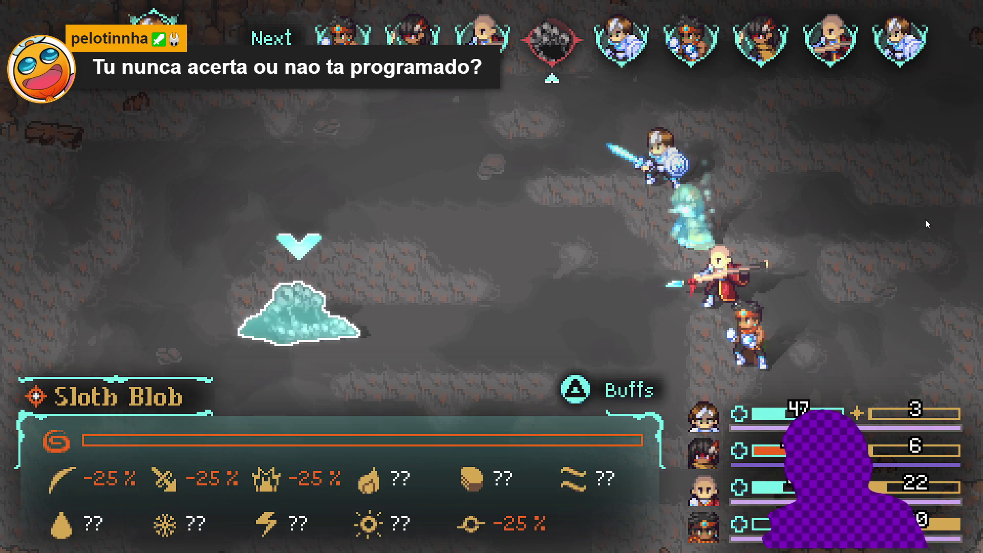
pyautogui.press('Return')
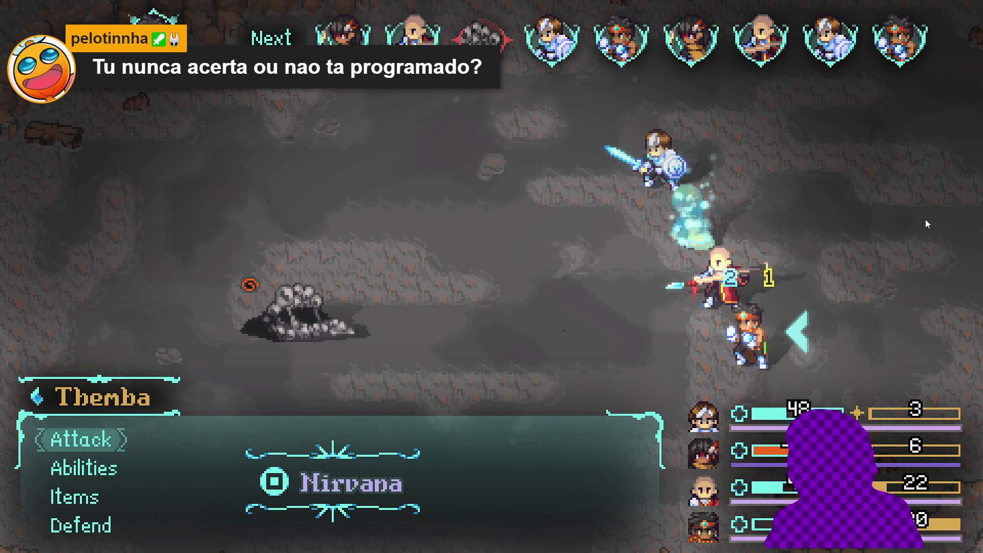
pyautogui.press('Return')
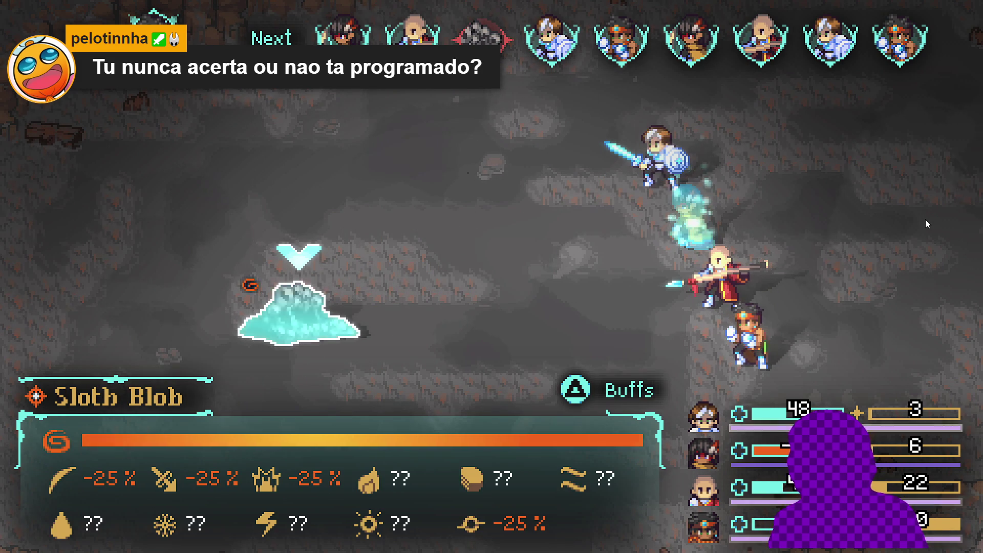
pyautogui.press('Return')
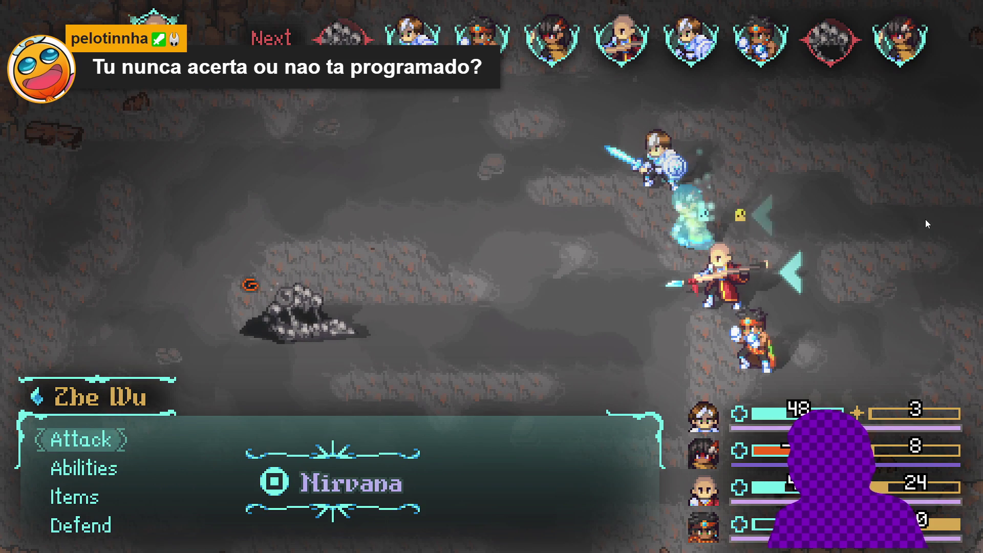
pyautogui.press('Down')
pyautogui.press('Down')
pyautogui.press('Up')
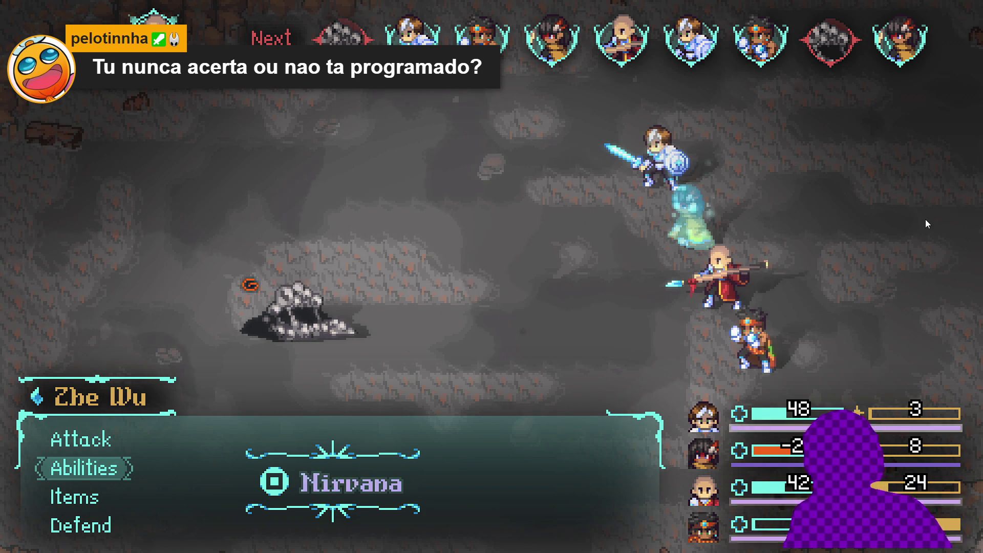
pyautogui.press('Down')
pyautogui.press('Down')
# Step: Have Zhe Wu make a basic attack on the Sloth Blob
pyautogui.press('Up')
pyautogui.press('Up')
pyautogui.press('Down')
pyautogui.press('Down')
pyautogui.press('Up')
pyautogui.press('Up')
pyautogui.press('Up')
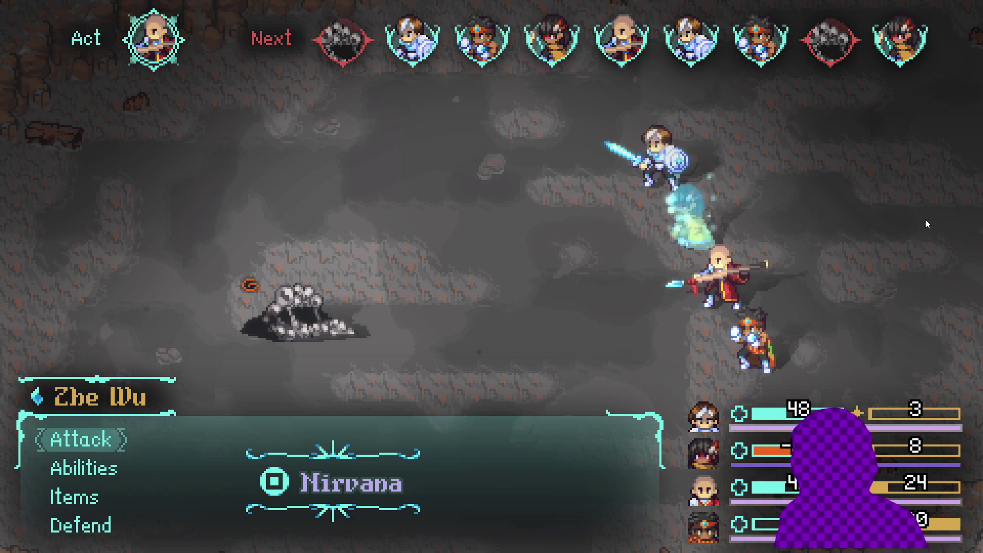
pyautogui.press('Return')
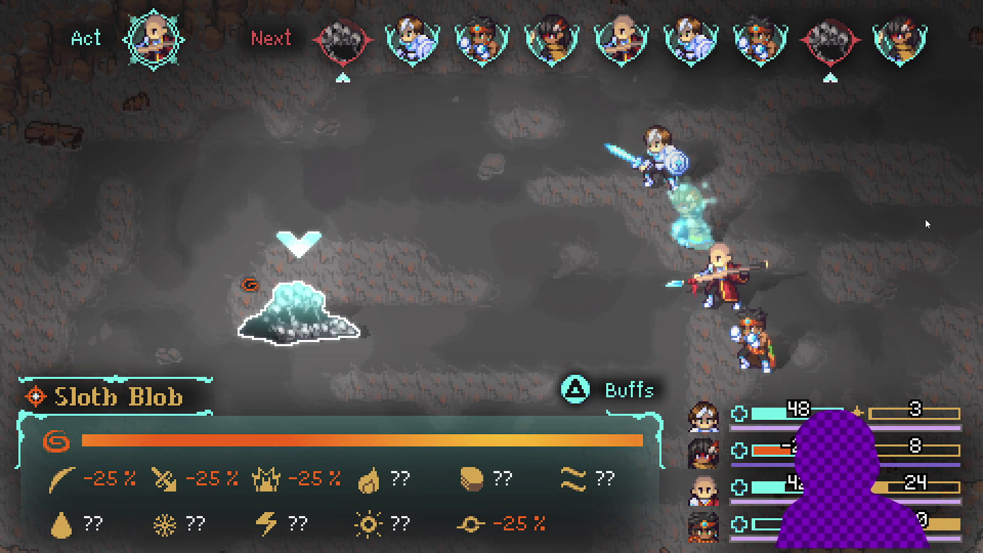
pyautogui.press('Return')
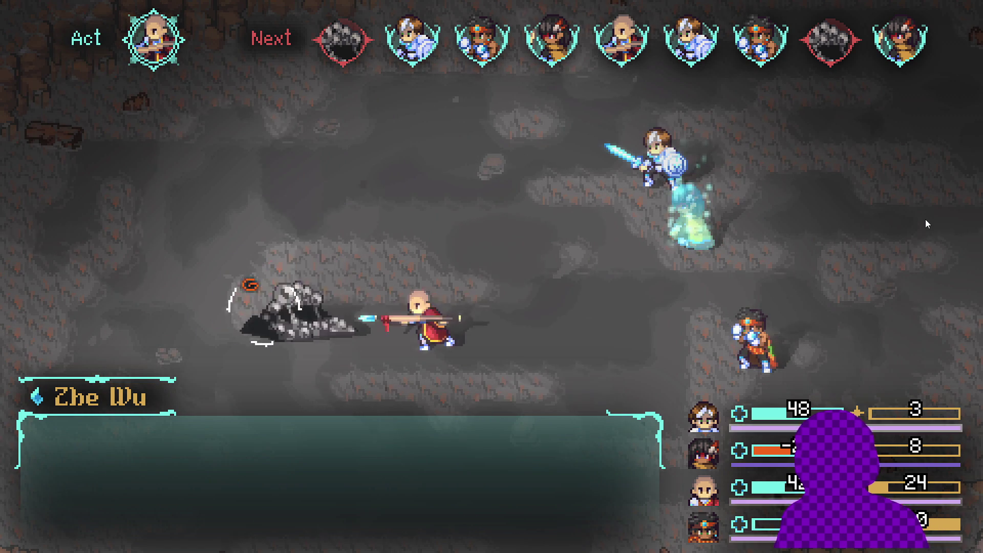
# Step: Finish off the Sloth Blob, collect the spoils (20/100 XP, 1004 energy) and return to the map
pyautogui.press('Down')
pyautogui.press('Down')
pyautogui.press('Up')
pyautogui.press('Up')
pyautogui.press('Down')
pyautogui.press('Down')
pyautogui.press('Up')
pyautogui.press('Up')
pyautogui.press('Return')
pyautogui.press('Return')
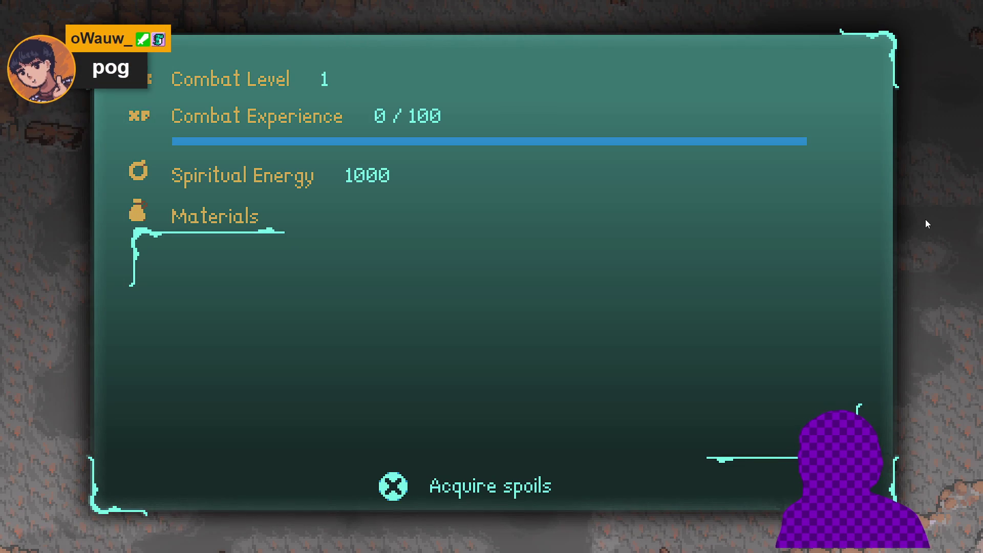
pyautogui.press('Return')
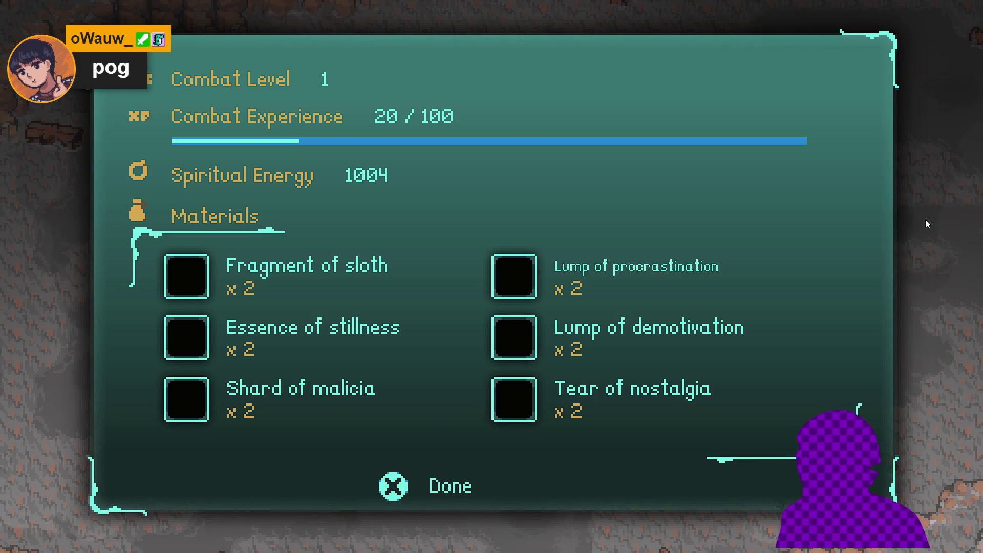
pyautogui.press('Return')
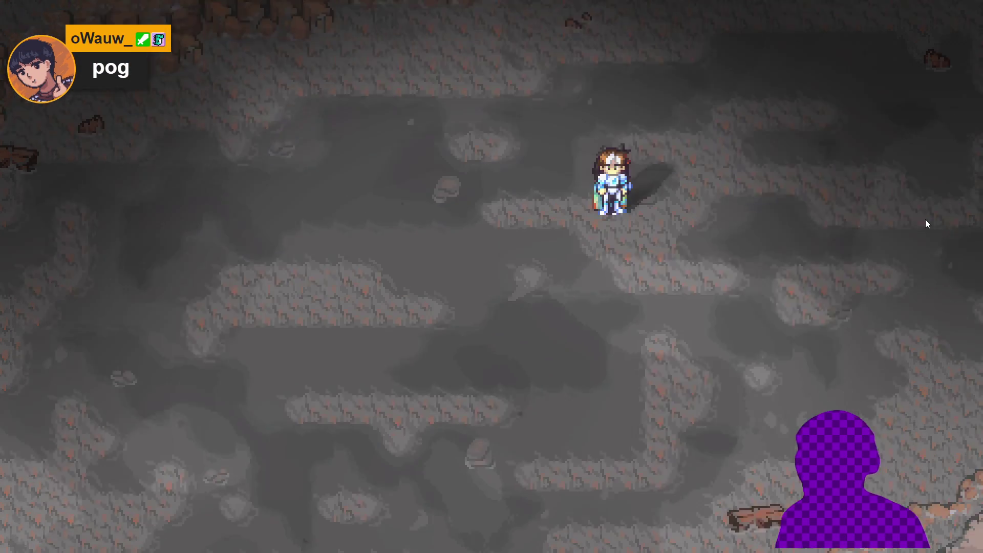
# Step: Walk the party right and then up the cave passage into the darker next area
pyautogui.press('Right')
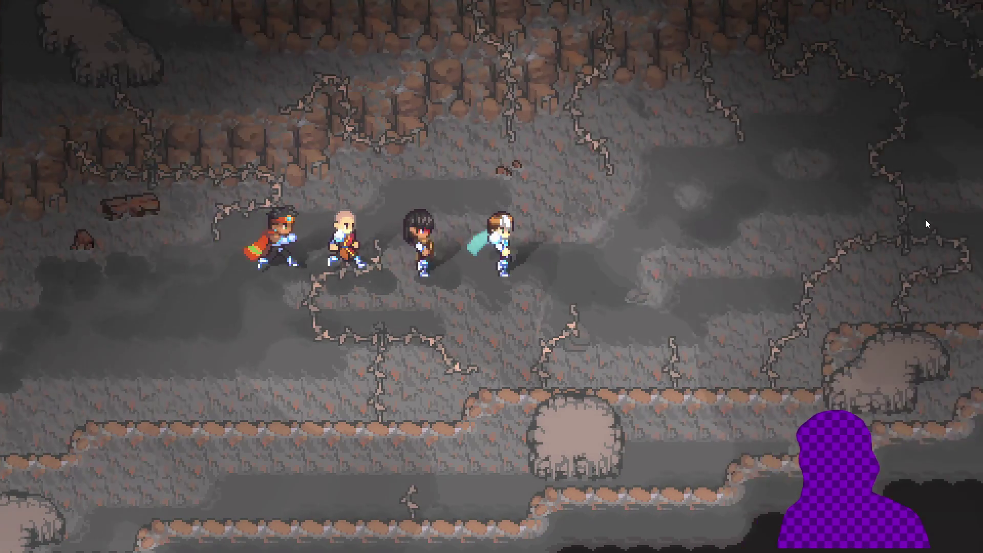
pyautogui.press('Up')
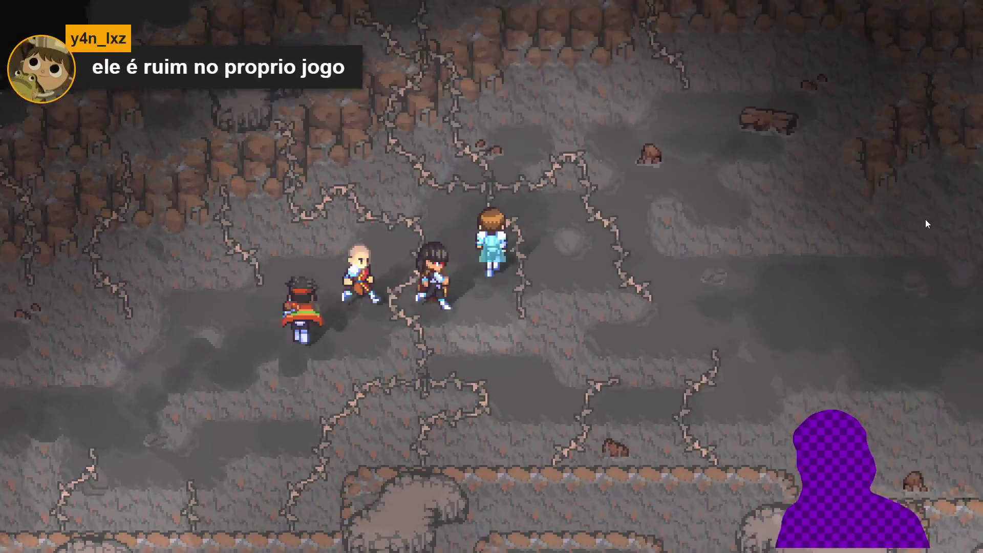
pyautogui.press('Up')
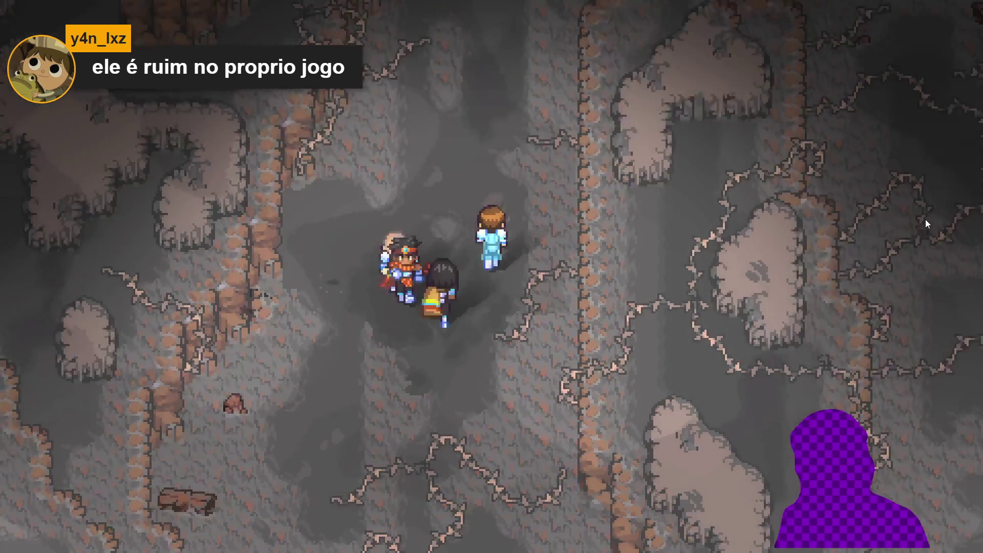
pyautogui.press('Up')
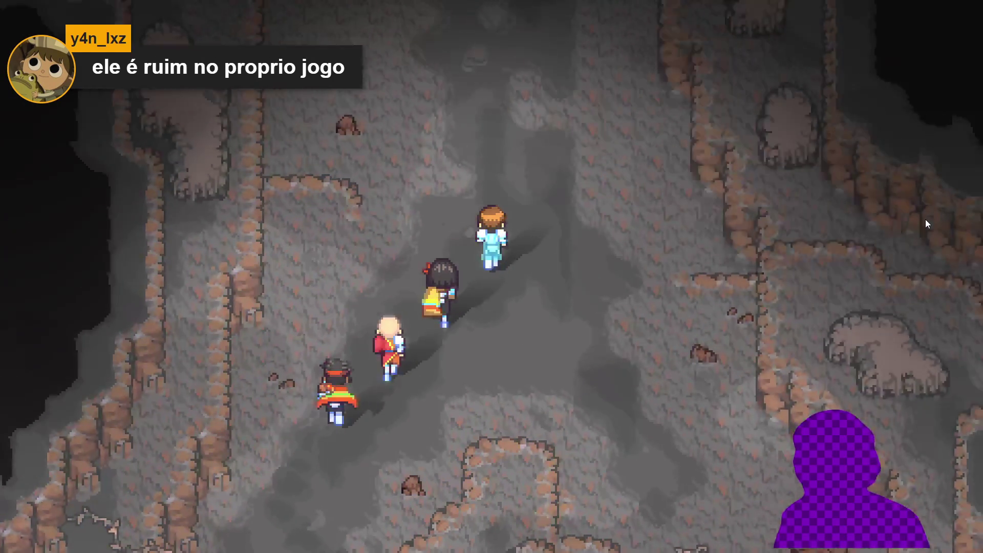
pyautogui.press('Up')
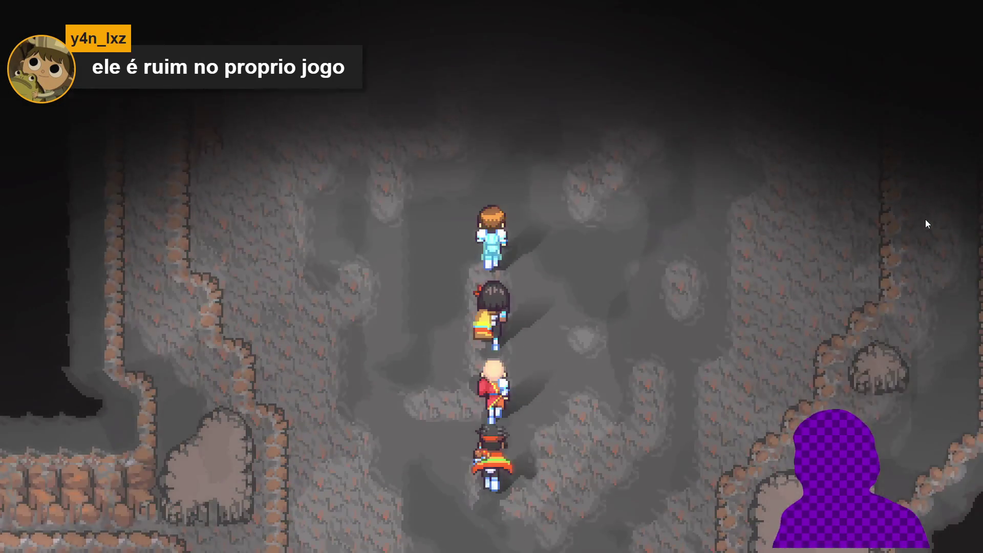